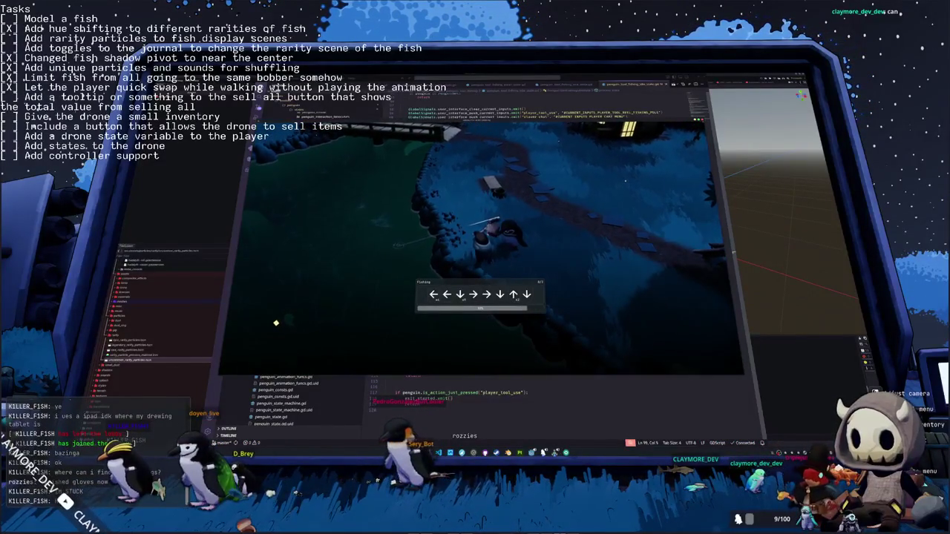
Enter the Left, Down and Up fishing arrows to land the fish, then step away with W
key("Left")
key("Left")
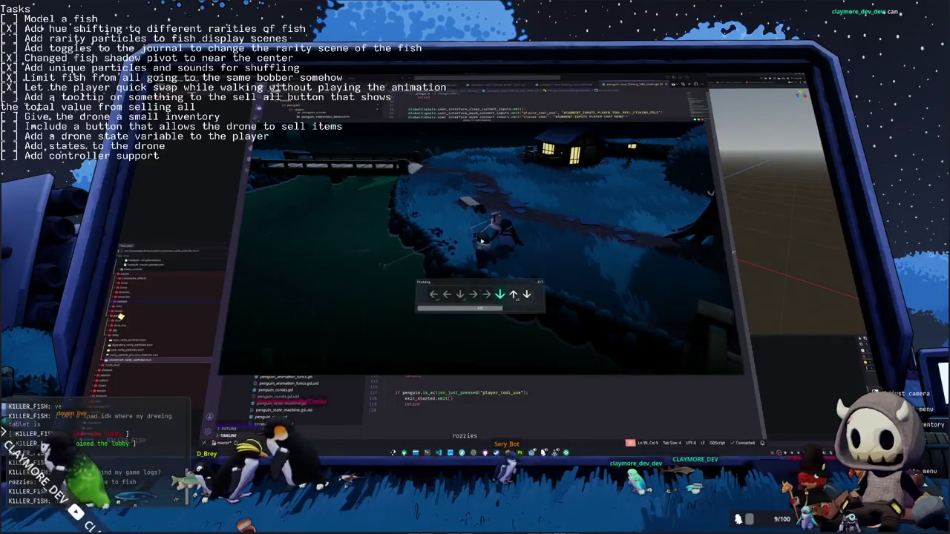
key("Down")
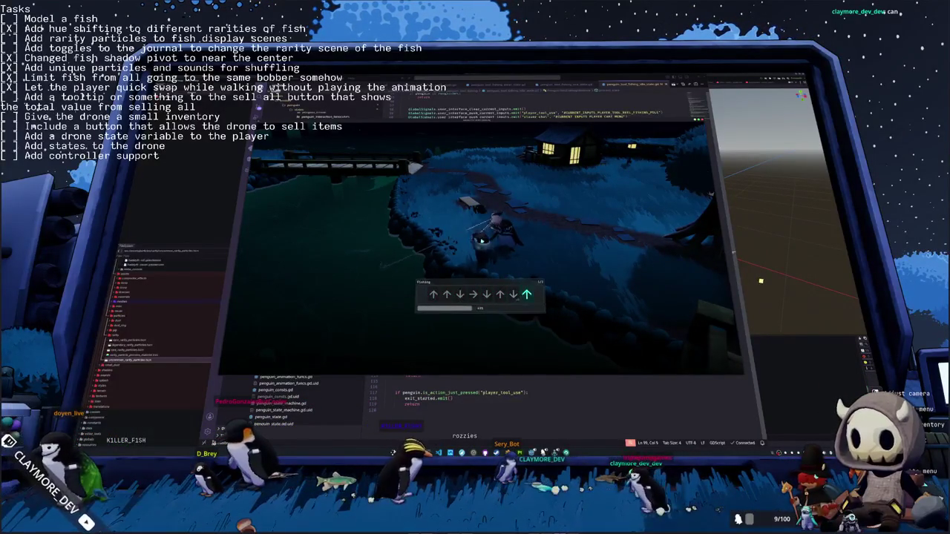
key("Up")
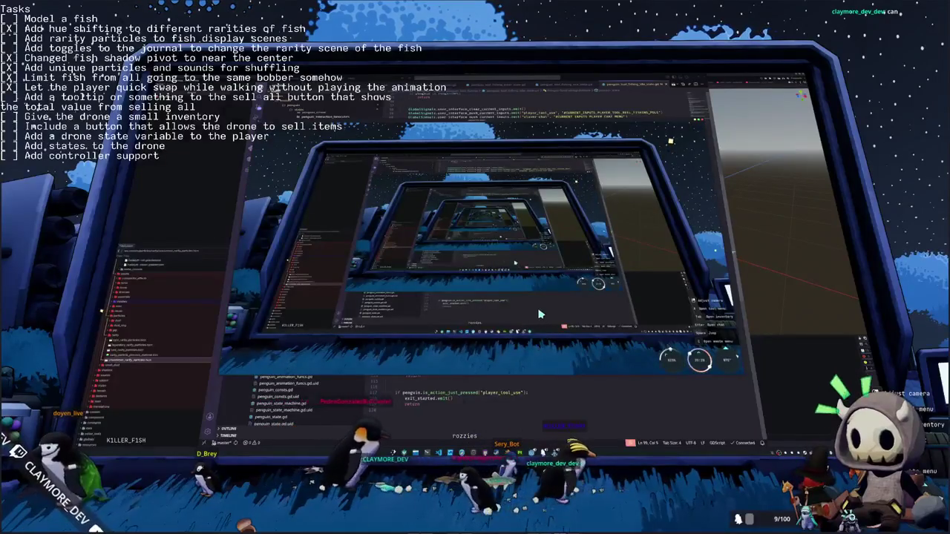
key("w")
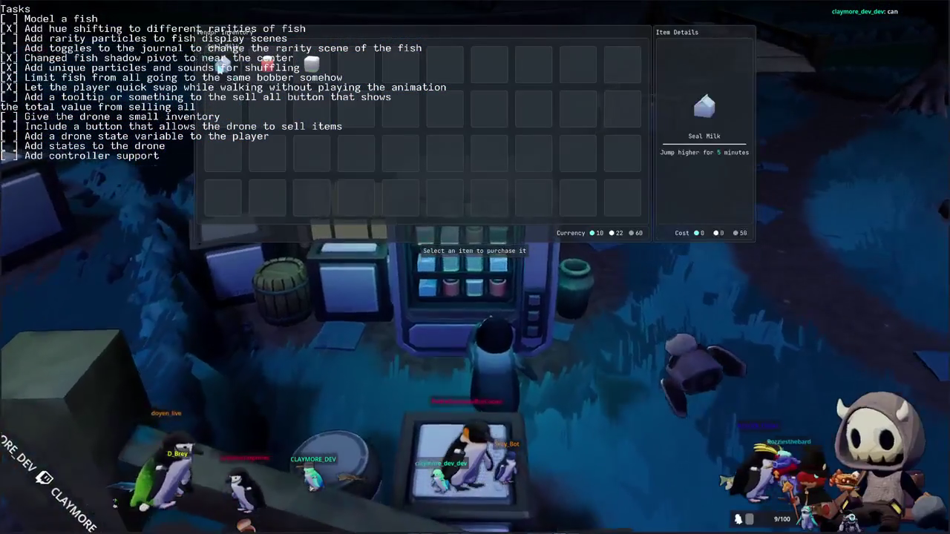
Leave the shop, then open and close the Tab inventory to review the caught fish
key("Escape")
key("Tab")
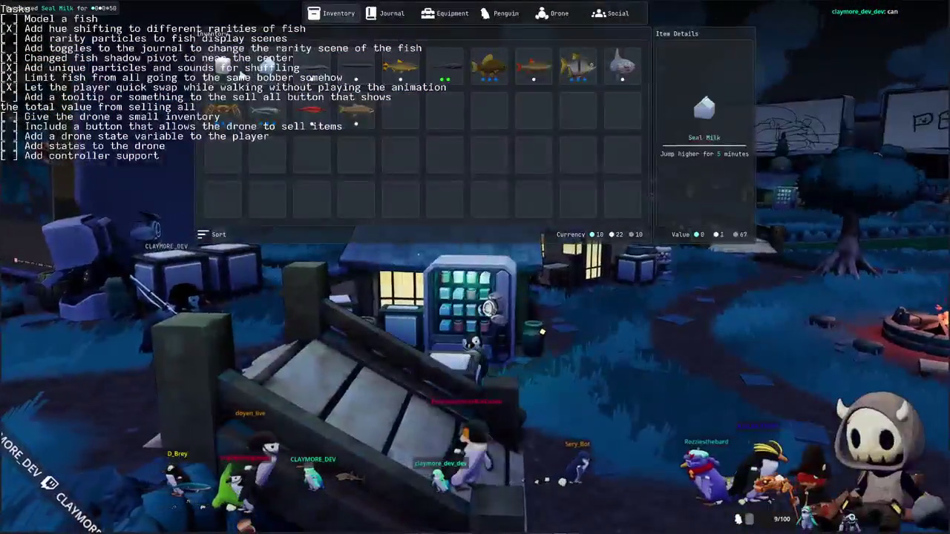
key("Tab")
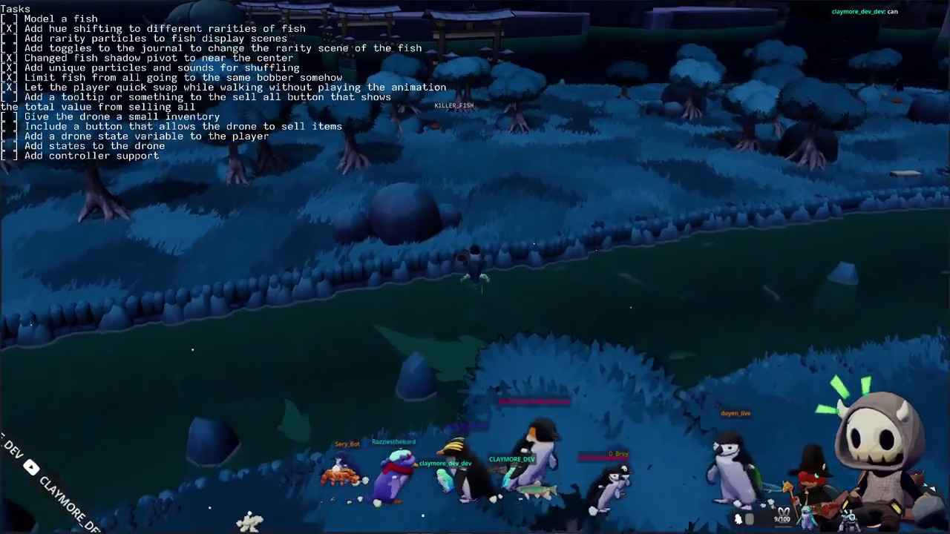
Walk the penguin north through the forest to the pier, zooming in and orbiting the camera
key("w")
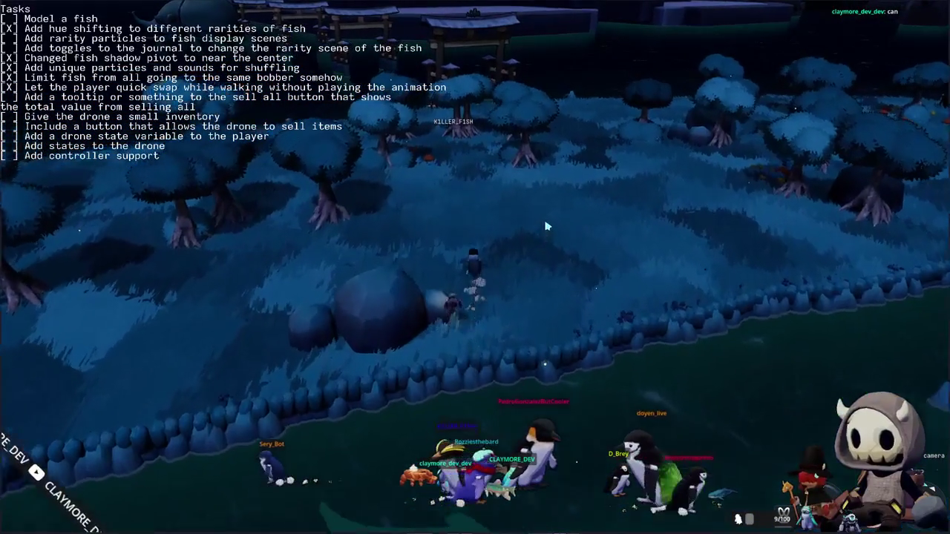
key("w")
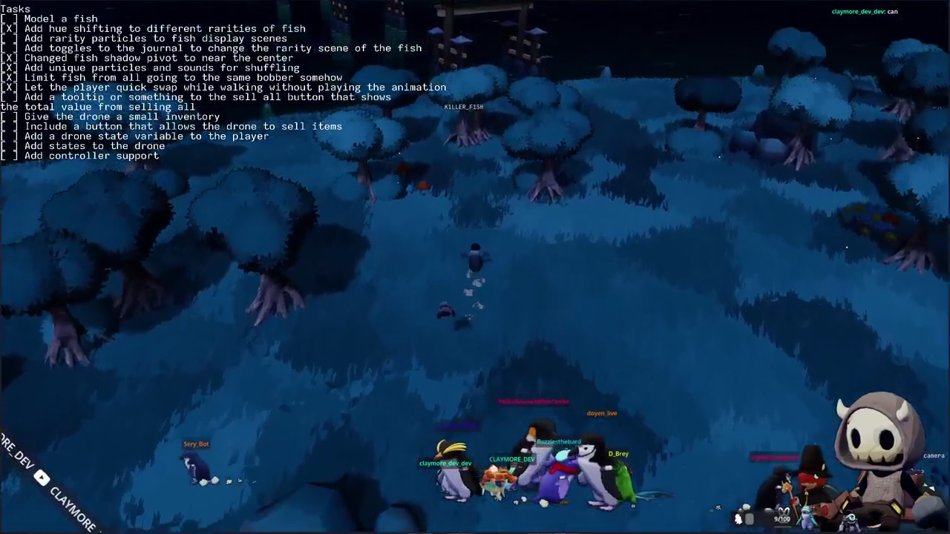
key("w")
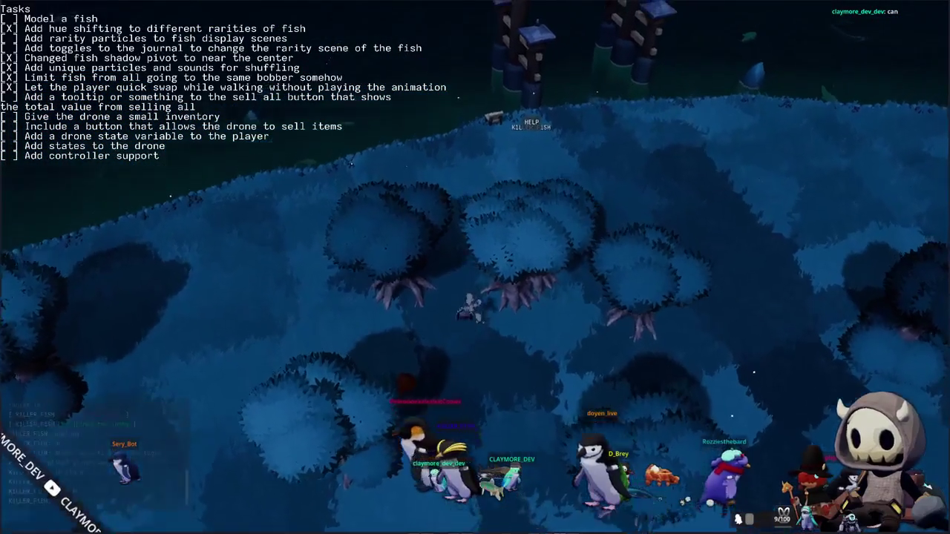
key("w")
key("w")
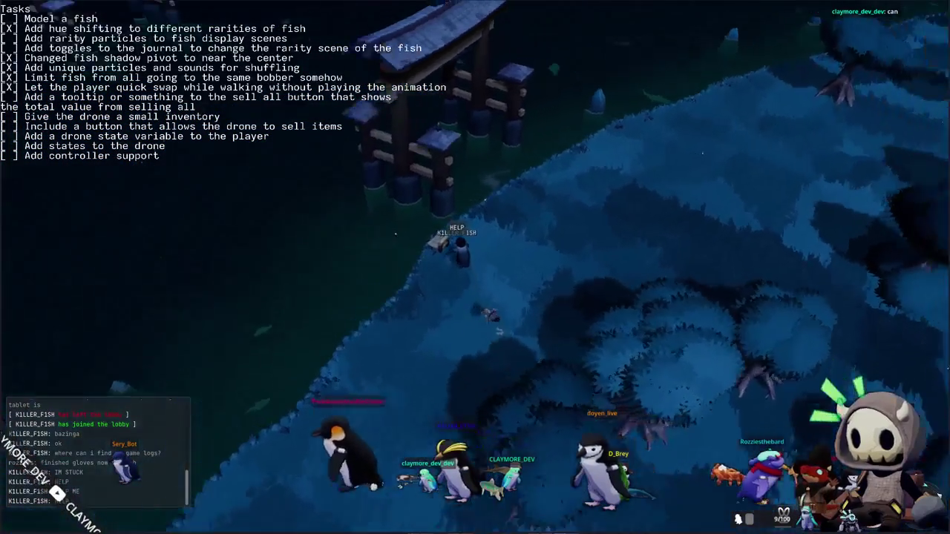
key("w")
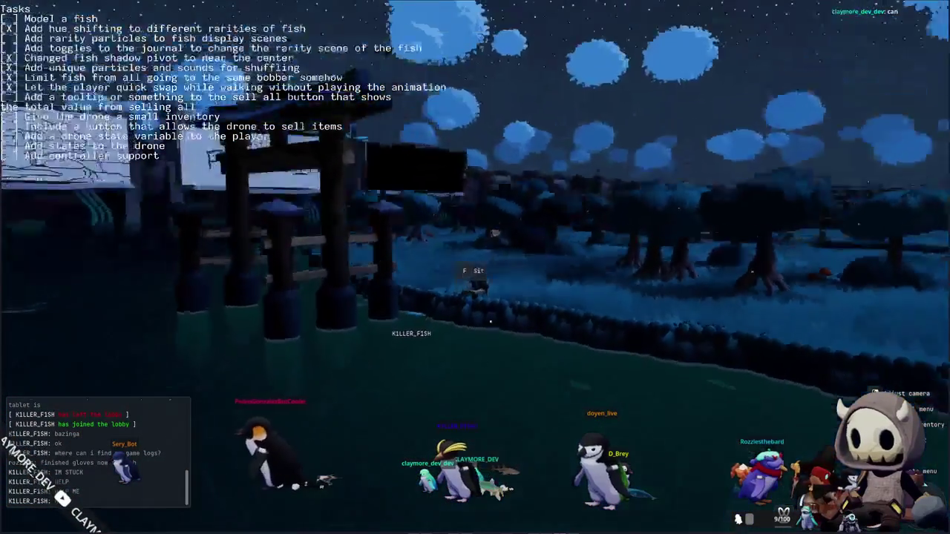
key("w")
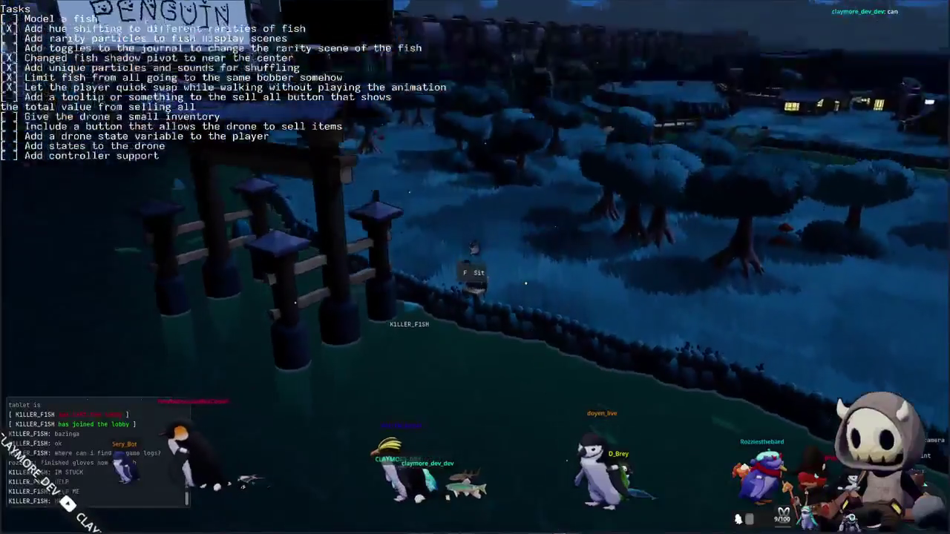
scroll(474, 267, "up", 3)
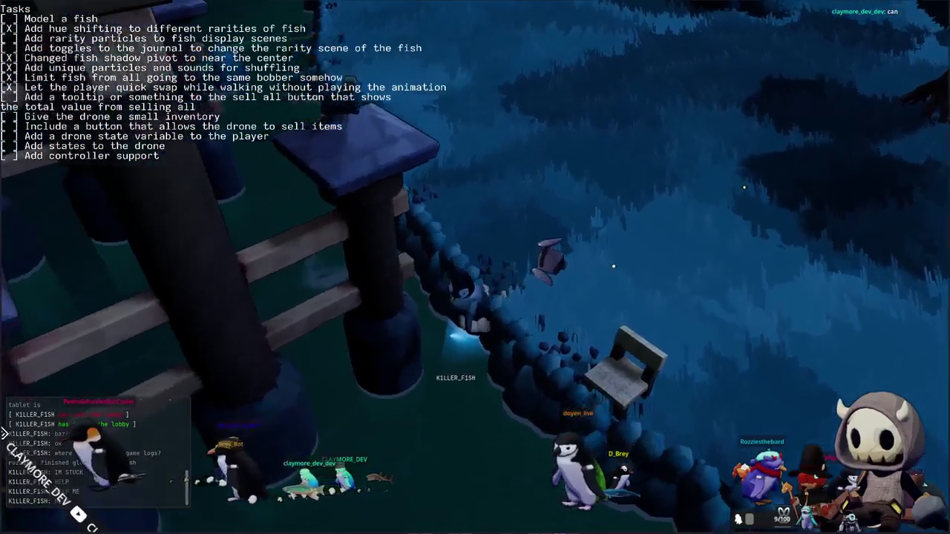
key("w")
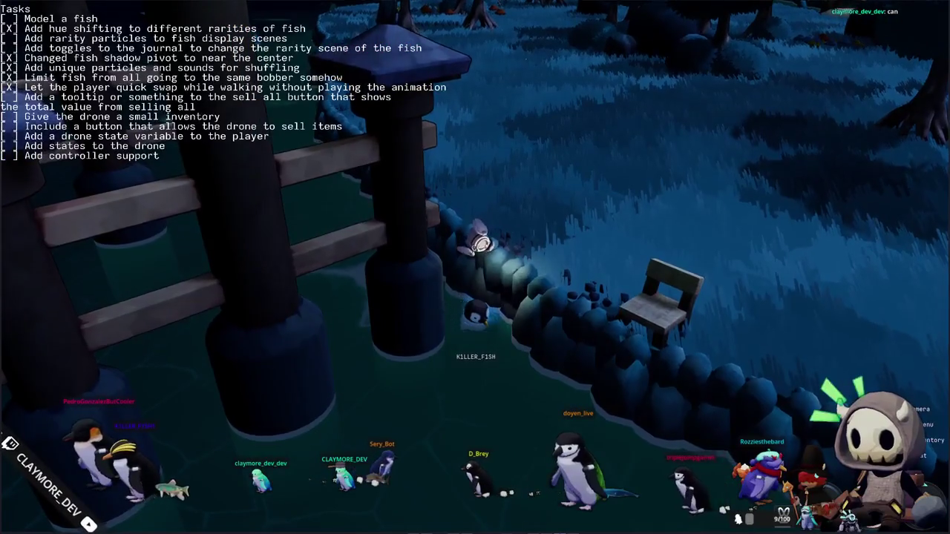
mouse_move(531, 28)
left_mouse_down()
mouse_move(212, 280)
mouse_move(225, 313)
left_mouse_up()
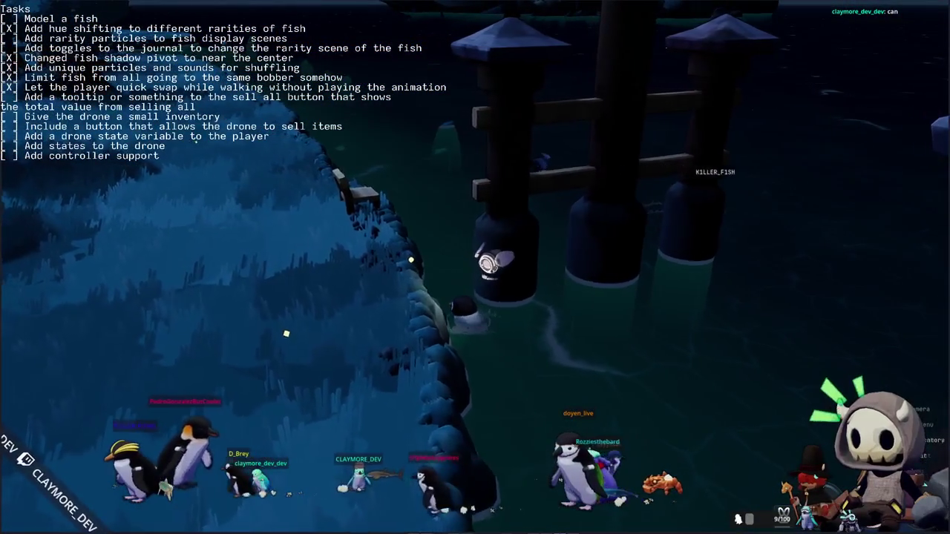
Swim the penguin around the water beside the pier
key("d")
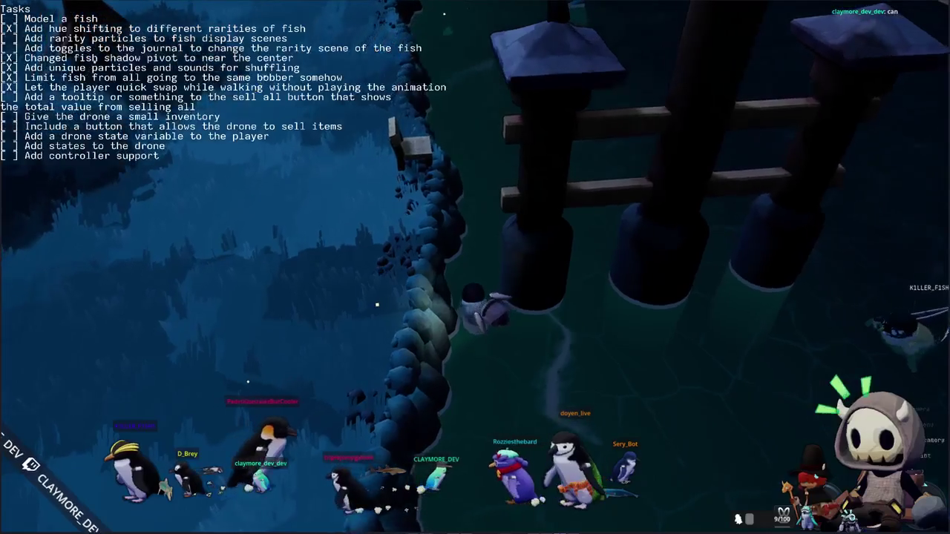
key("a")
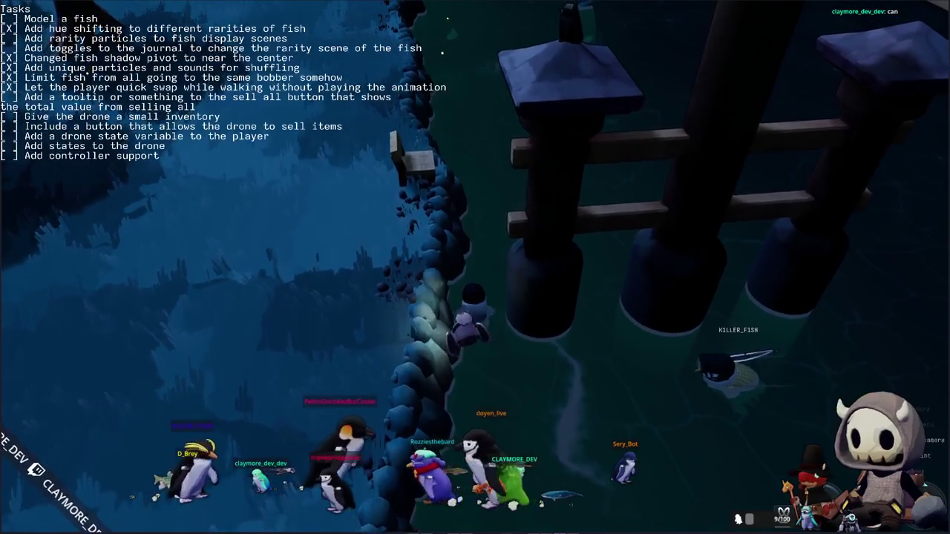
key("a")
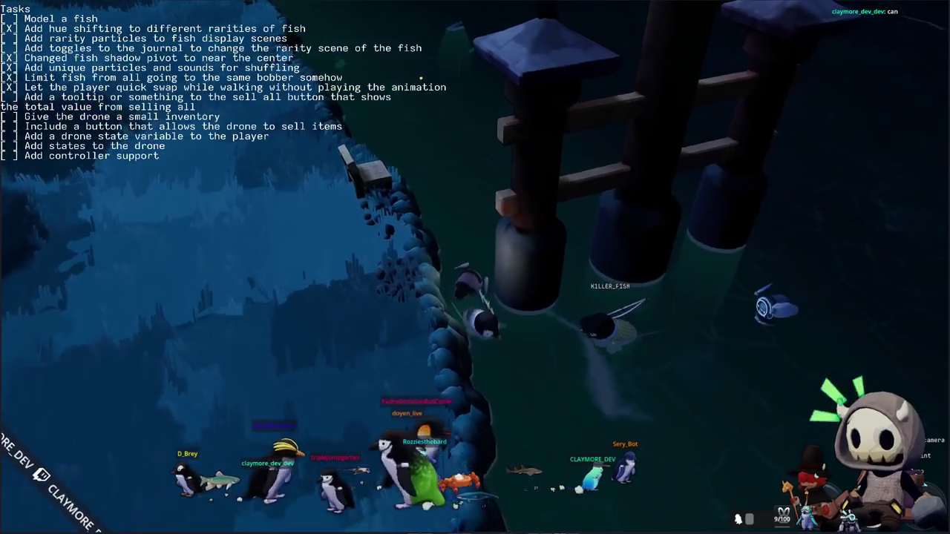
key("s")
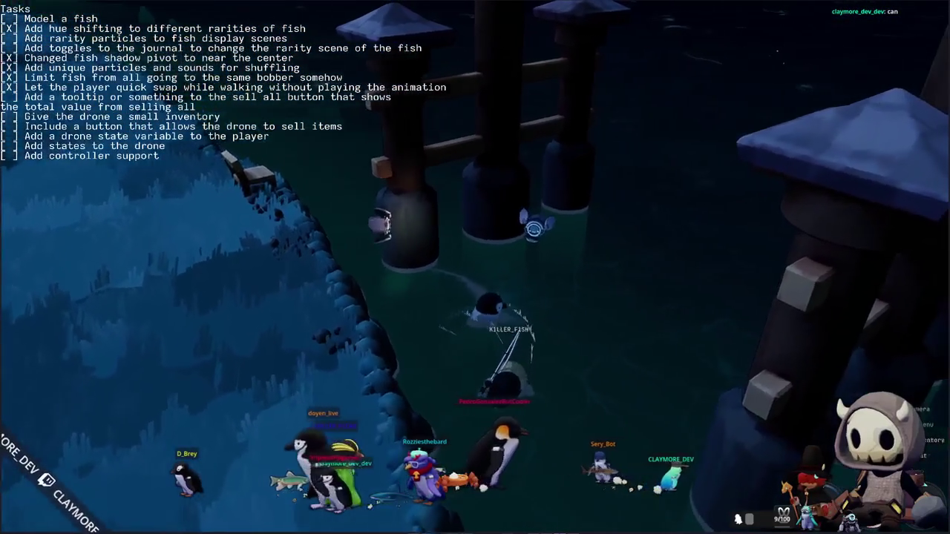
key("s")
key("d")
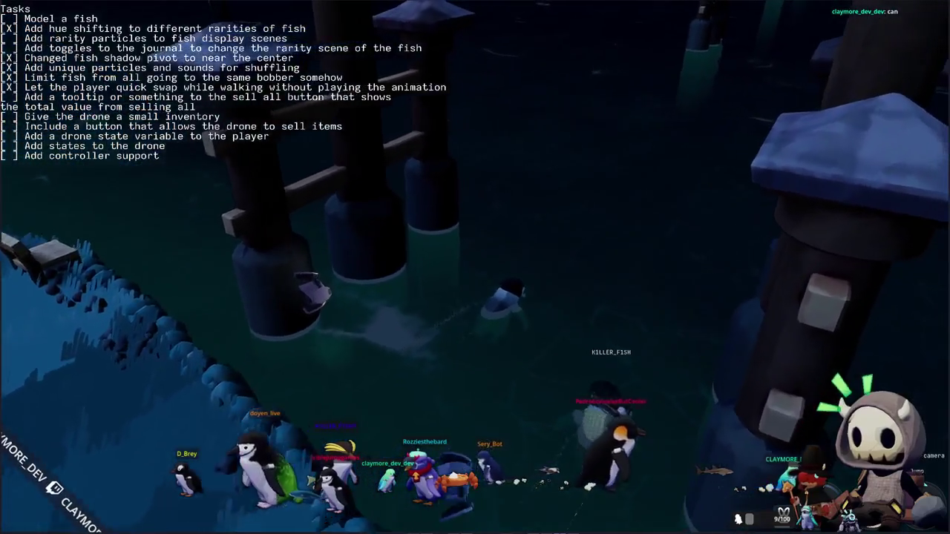
key("w")
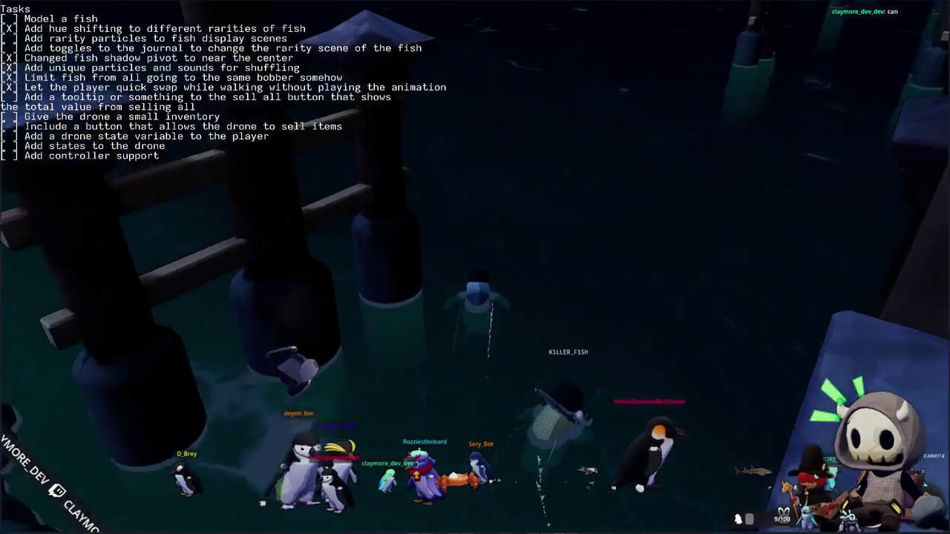
key("a")
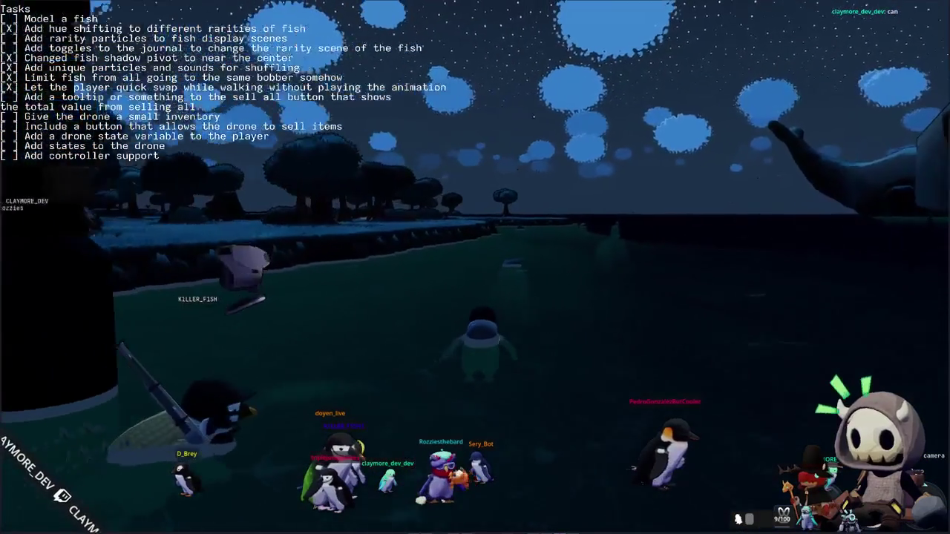
key("a")
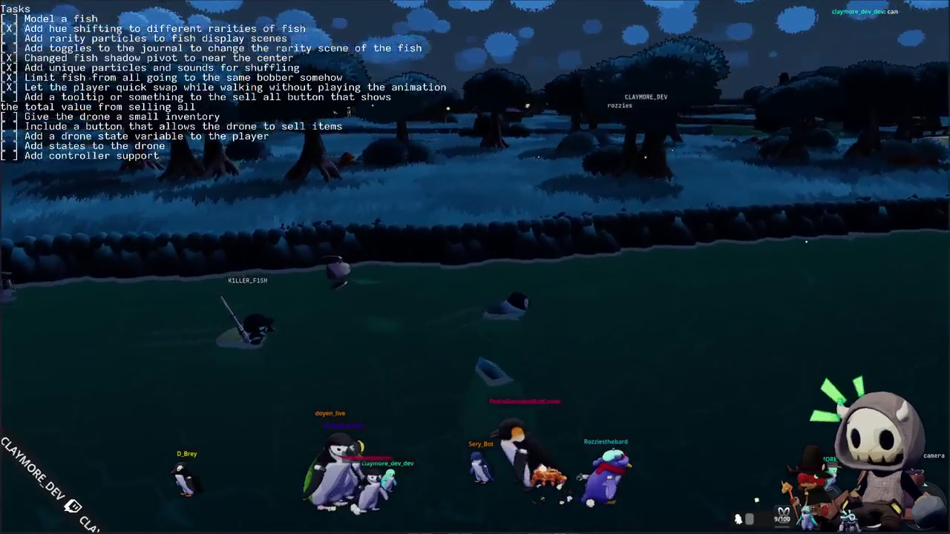
Climb onto the shore bank and walk the penguin right along the shoreline
key("w")
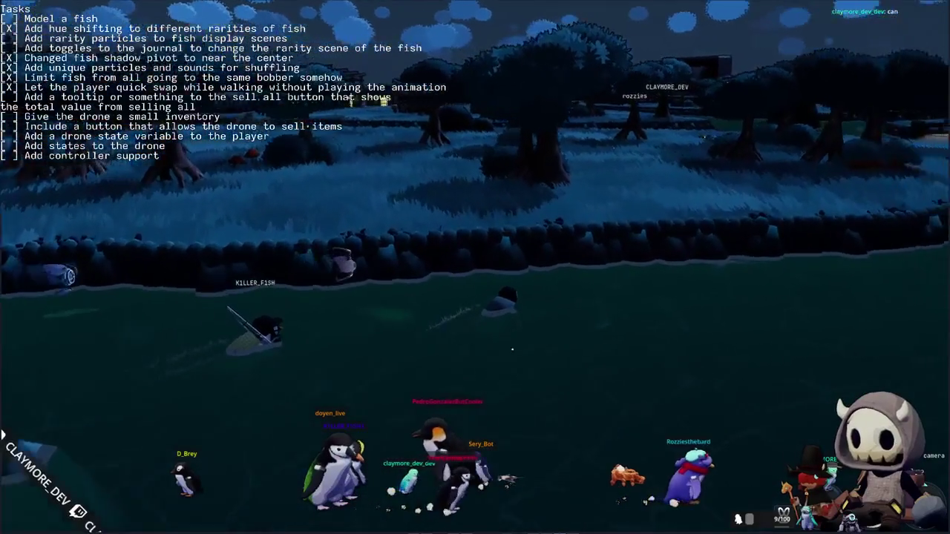
key("a")
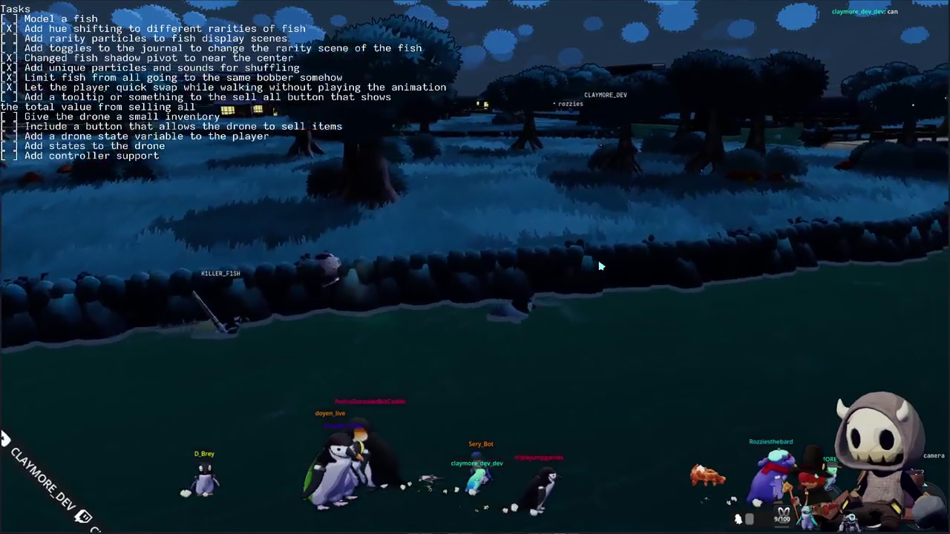
key("s")
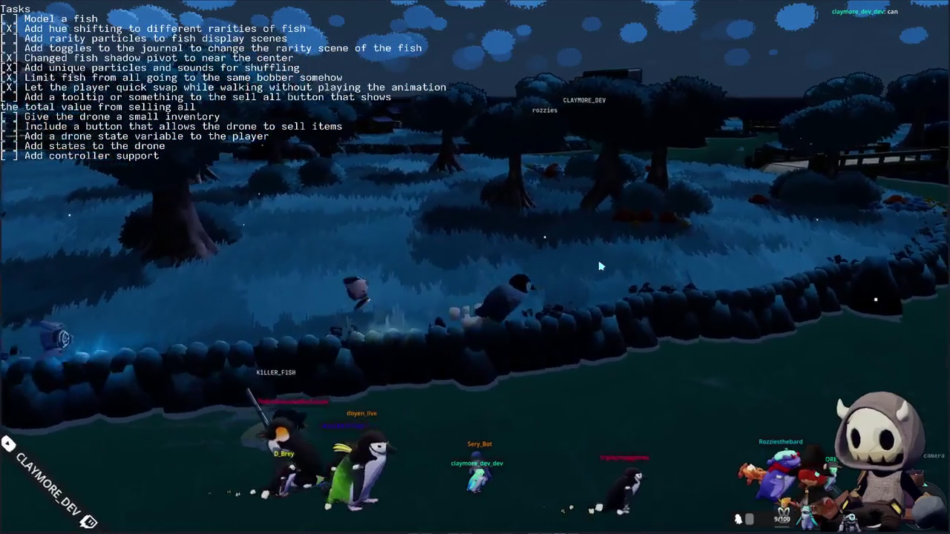
key("w")
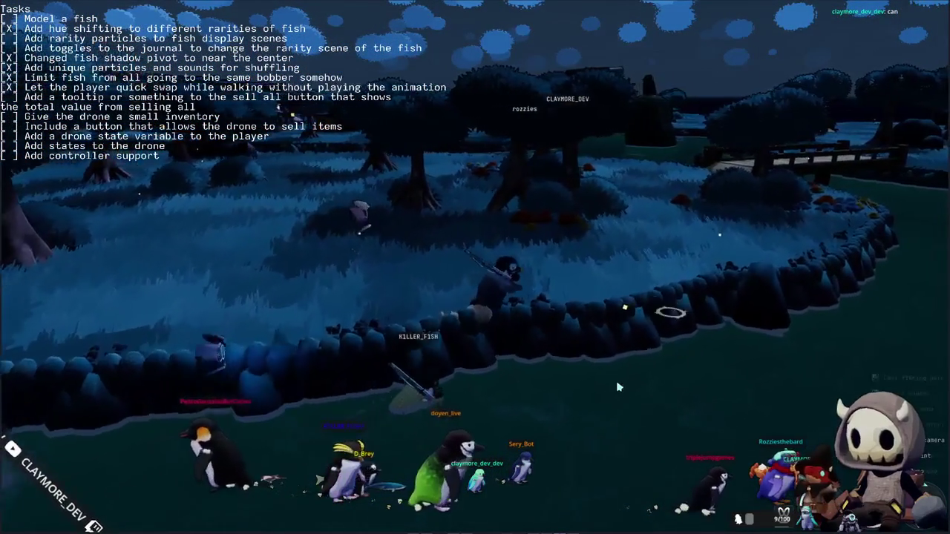
key("d")
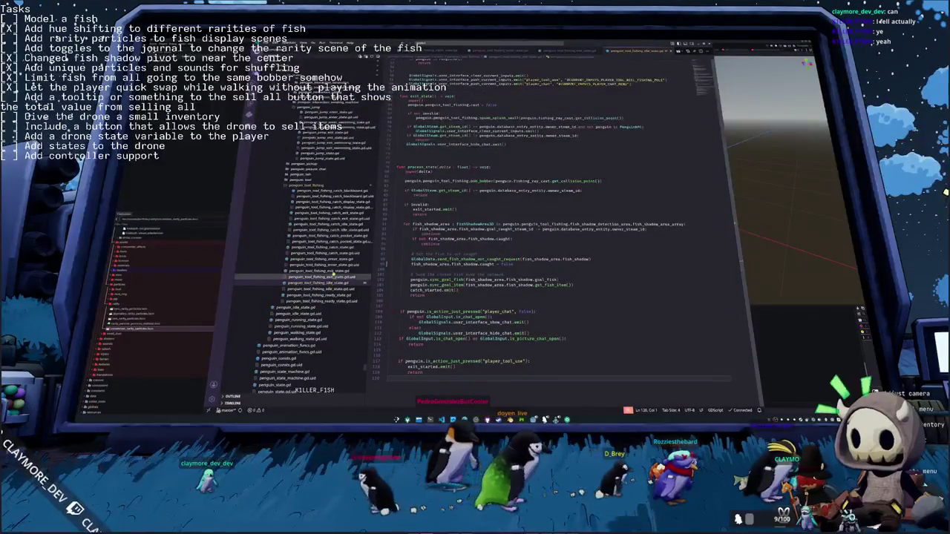
Comment out the not-caught request call on line 98 of the script
left_click(412, 268)
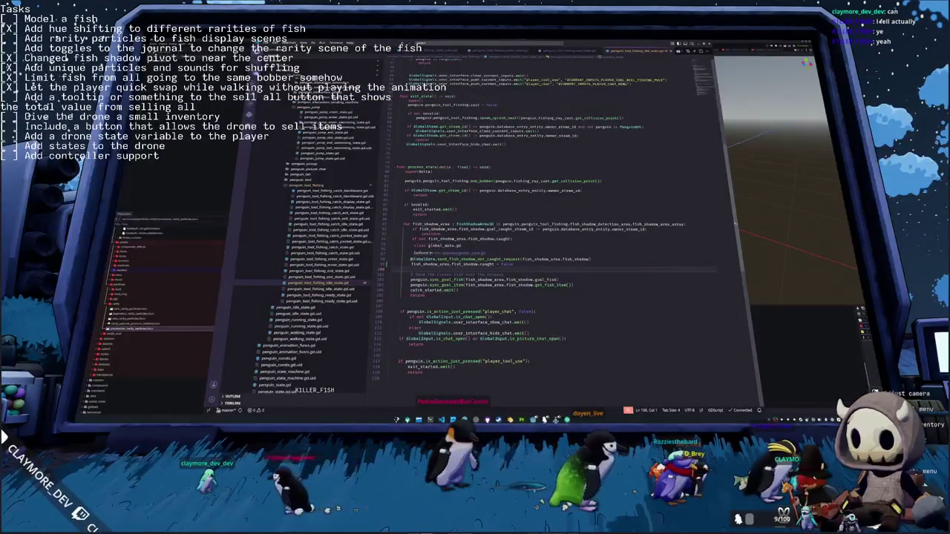
left_click(412, 259)
key("ctrl+slash")
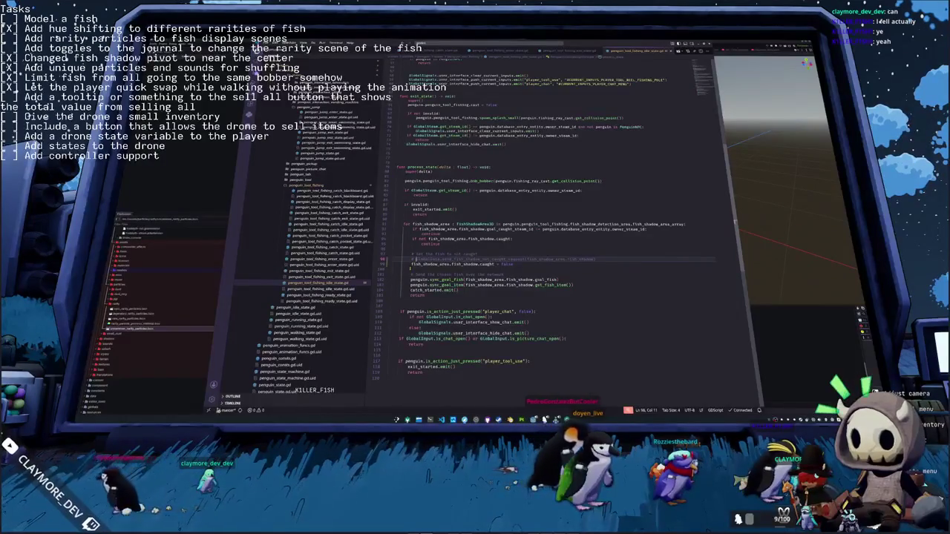
Switch to the 3D scene view and clear the Output log
left_click(393, 269)
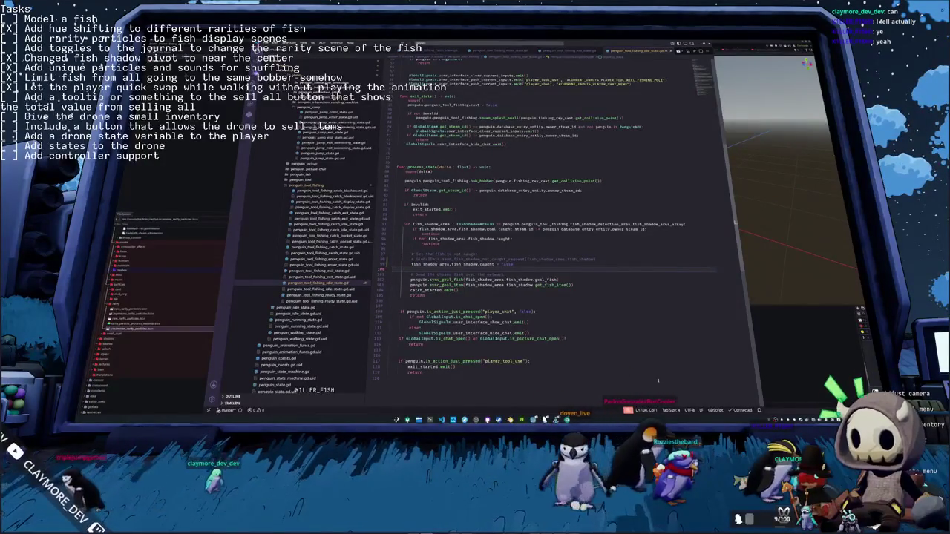
key("ctrl+F2")
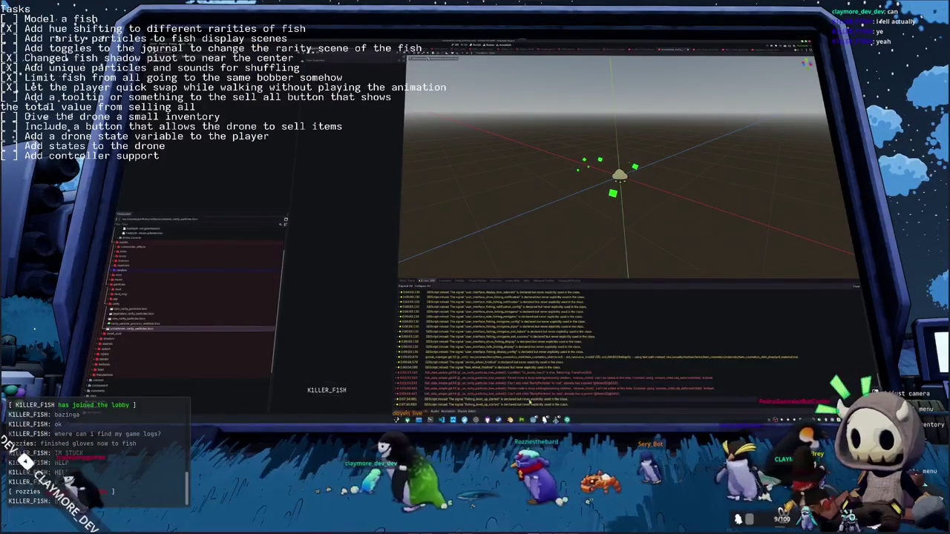
left_click(850, 293)
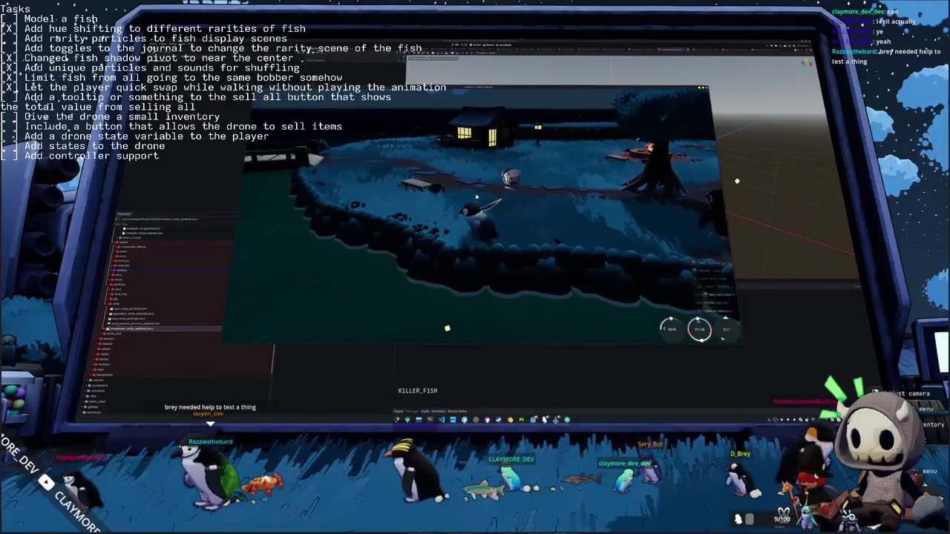
Walk the penguin to the water's edge and cast the fishing line
key("w")
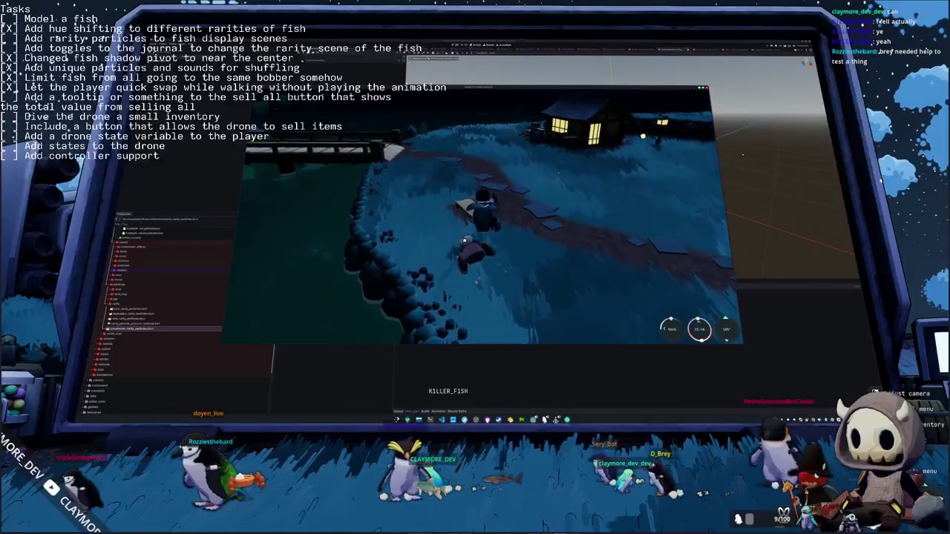
key("w")
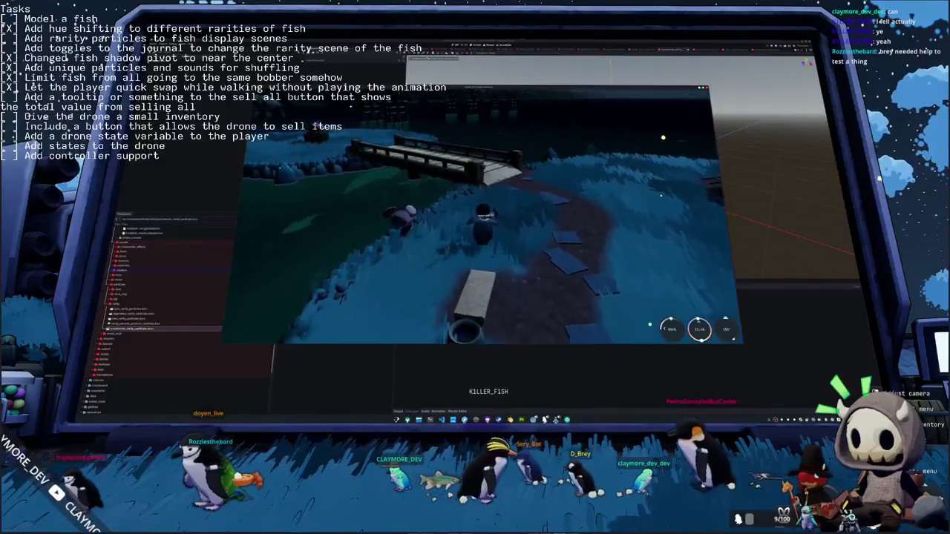
key("w")
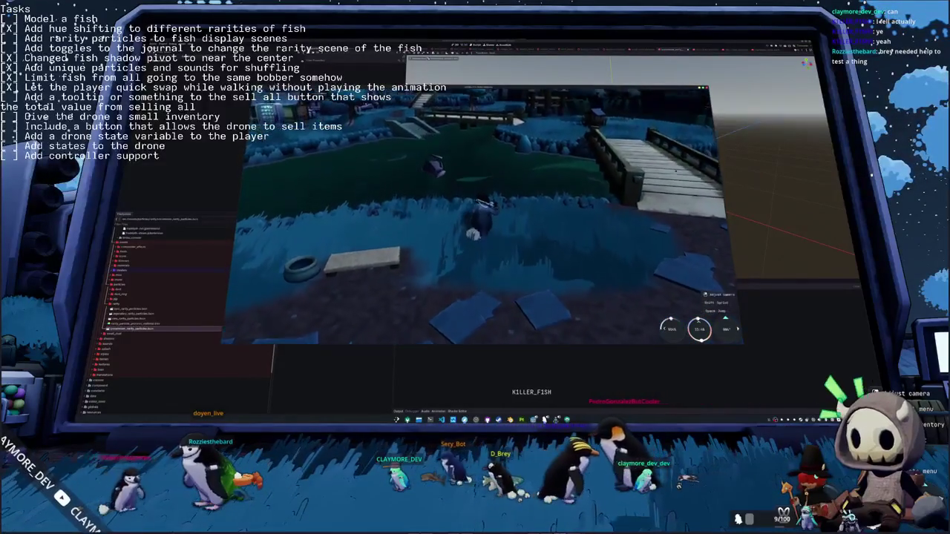
key("w")
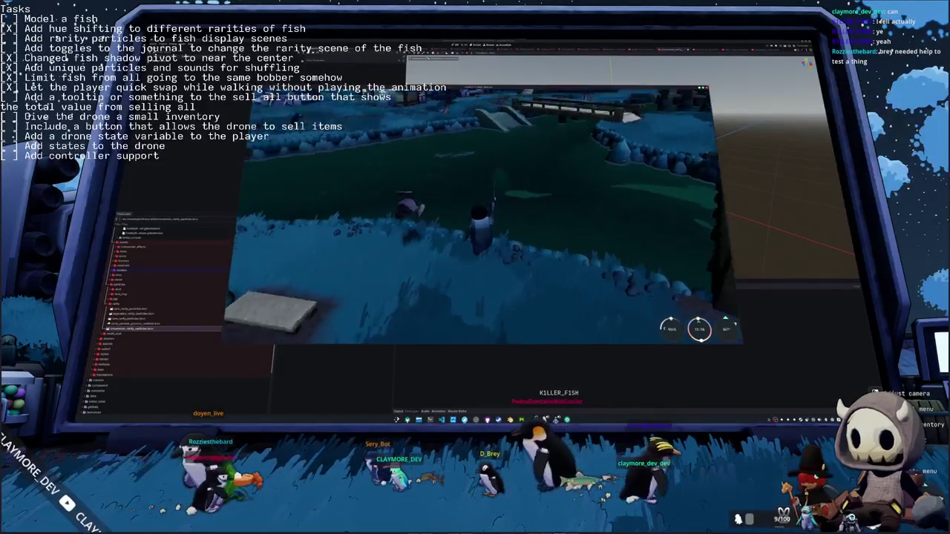
left_click(573, 266)
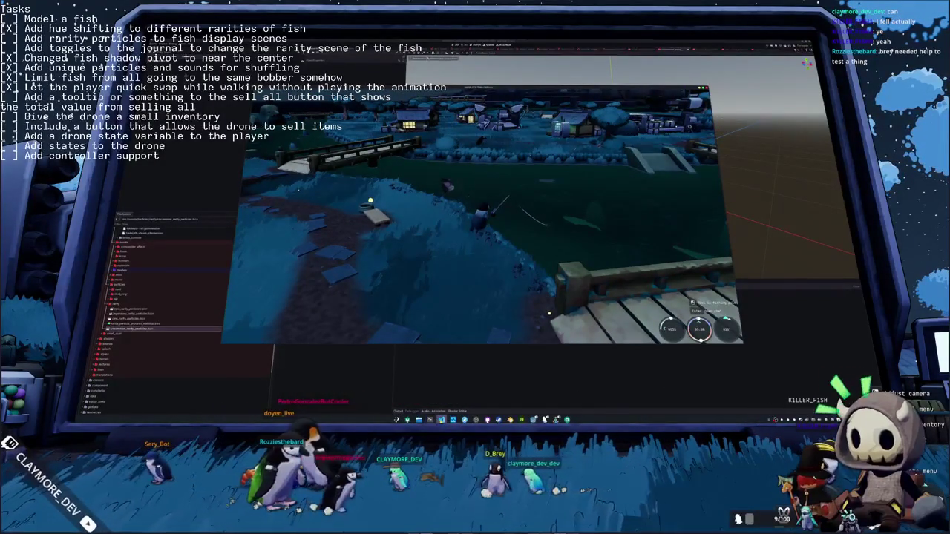
Stop the running game with F8 and scroll through the script
key("F8")
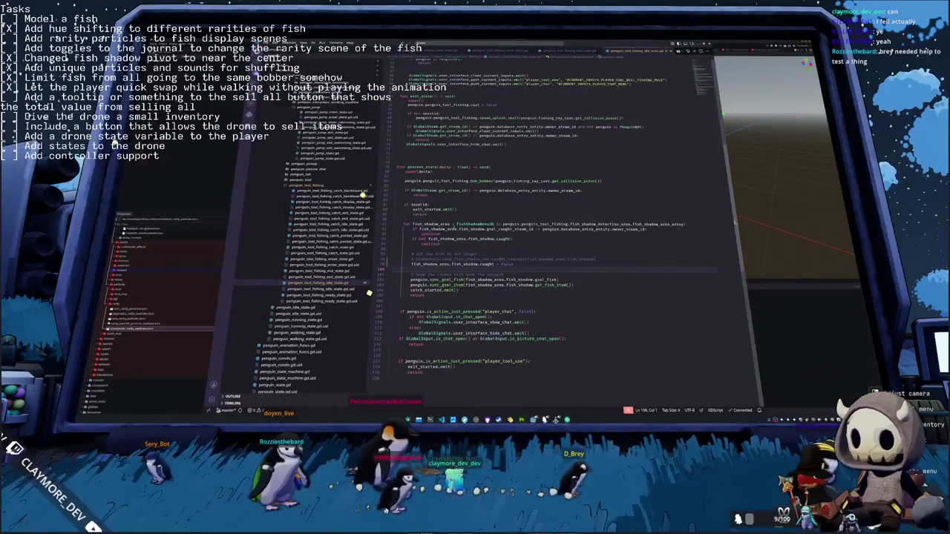
scroll(368, 292, "up", 5)
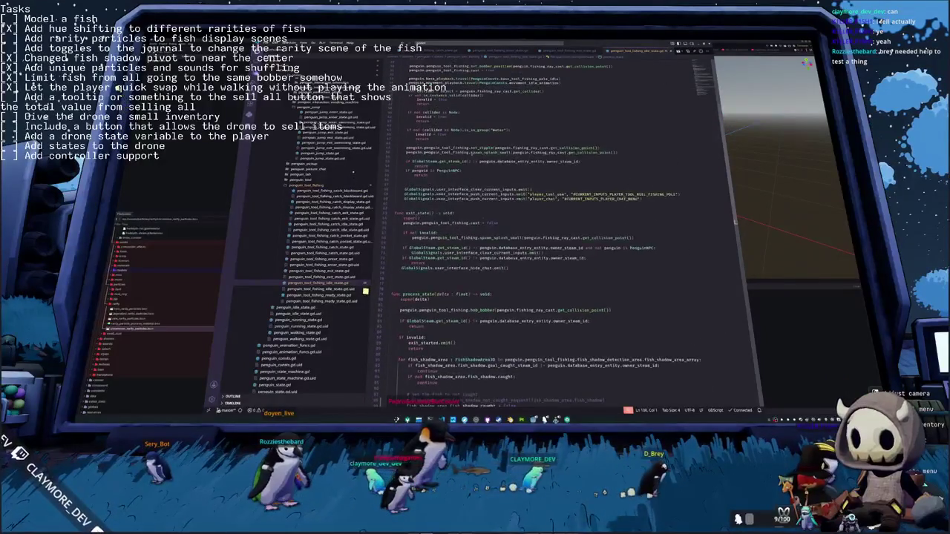
scroll(364, 291, "down", 3)
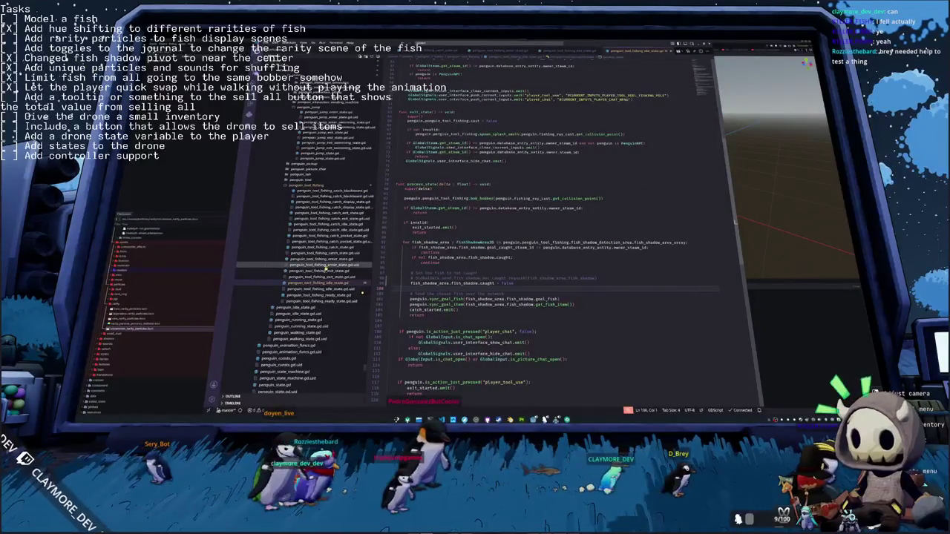
scroll(363, 292, "up", 2)
scroll(363, 291, "up", 8)
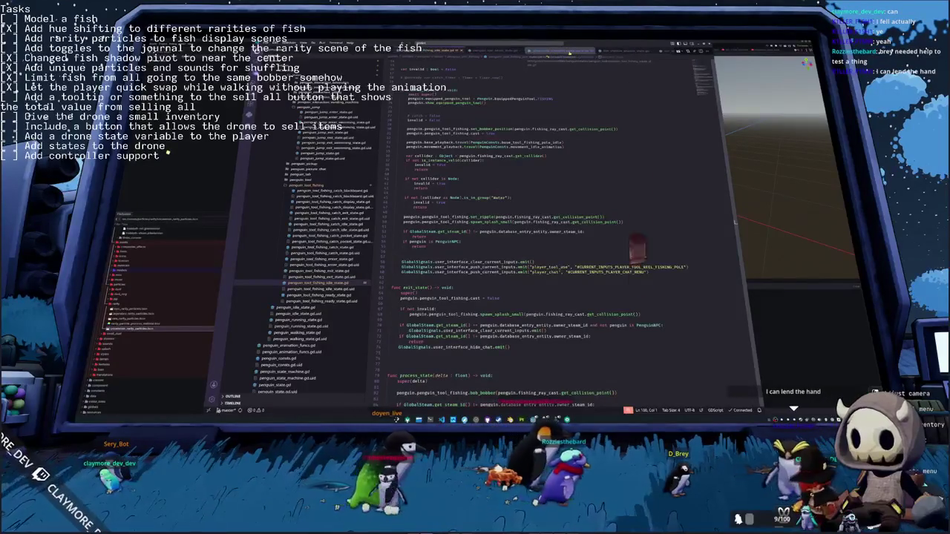
Open fish_shadow_caught_state.gd, select the tween_interval value on line 14, and relaunch the game
key("ctrl+Tab")
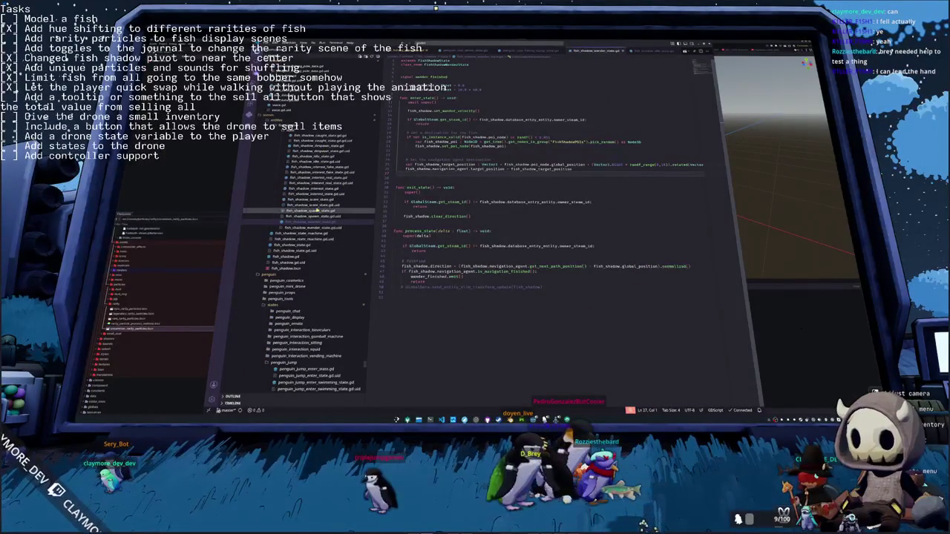
left_click(316, 136)
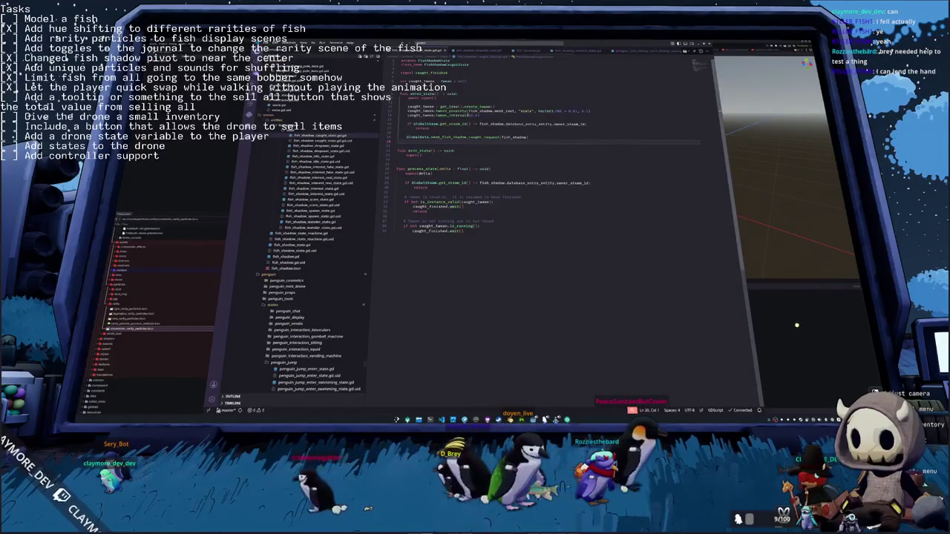
double_click(470, 115)
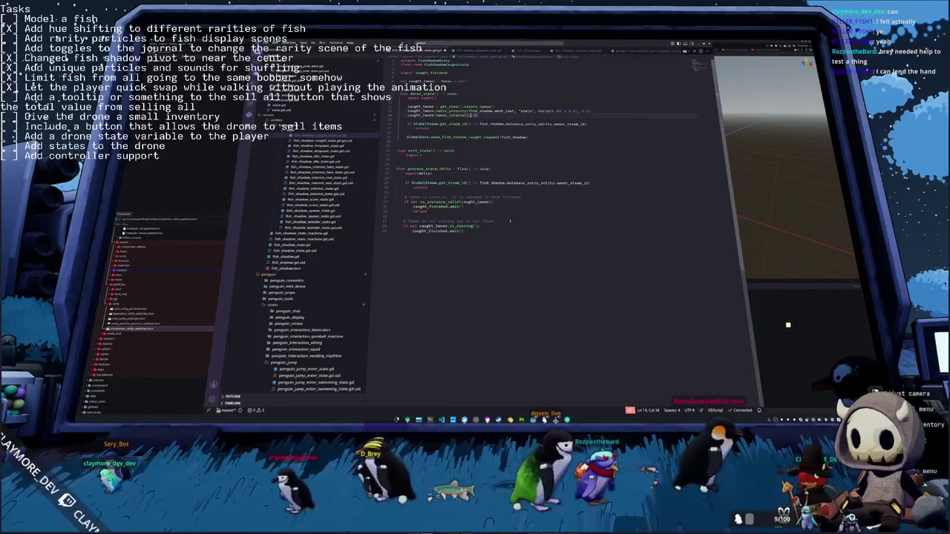
key("alt+Tab")
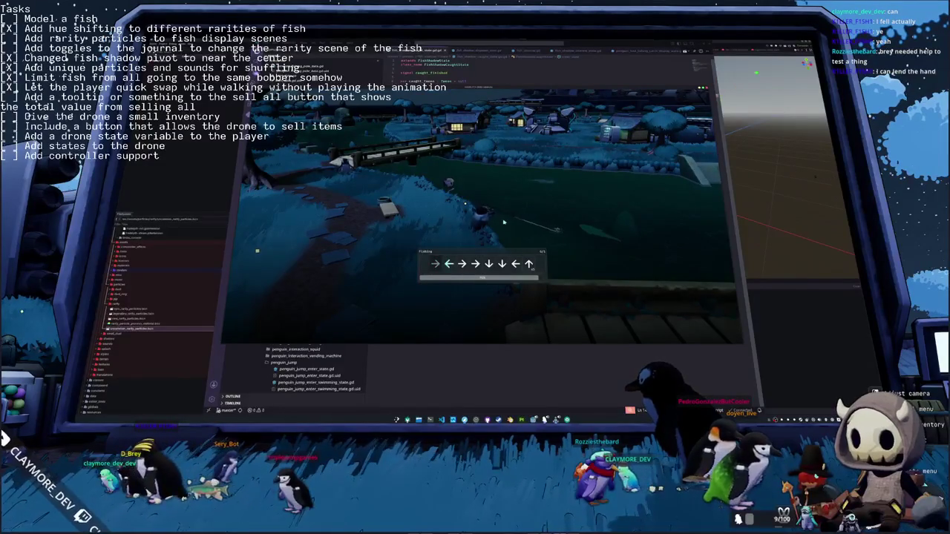
Finish the Down and Up fishing arrows, check the Audio settings, then stop the game with F8
key("Down")
key("Down")
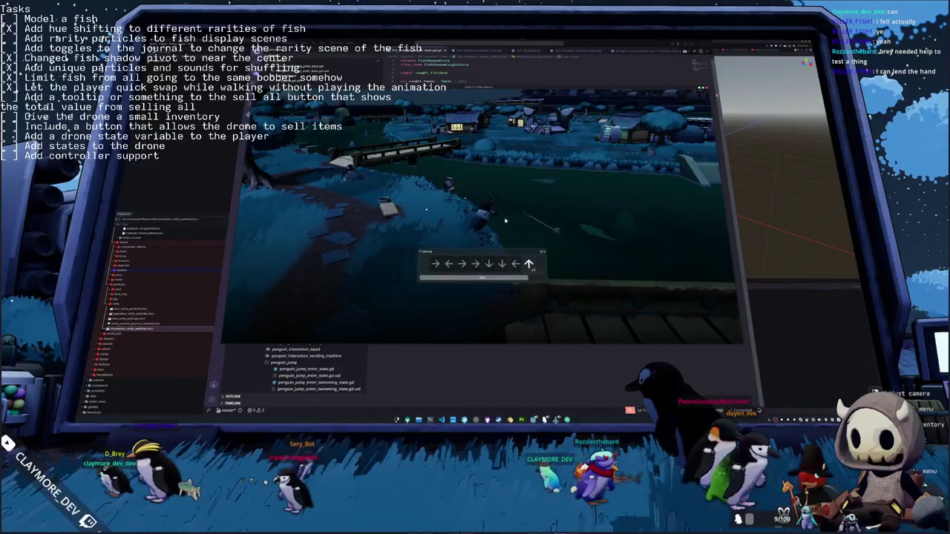
key("Up")
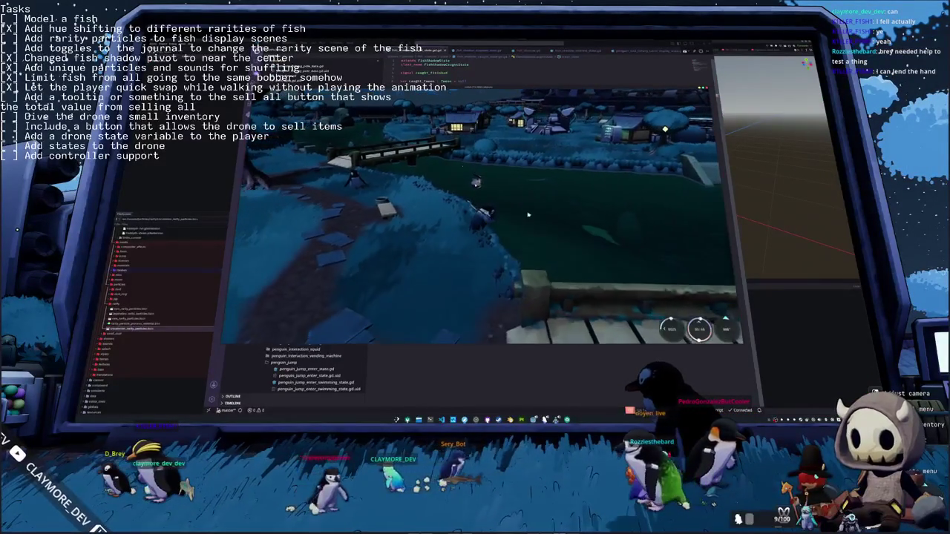
key("Escape")
left_click(548, 147)
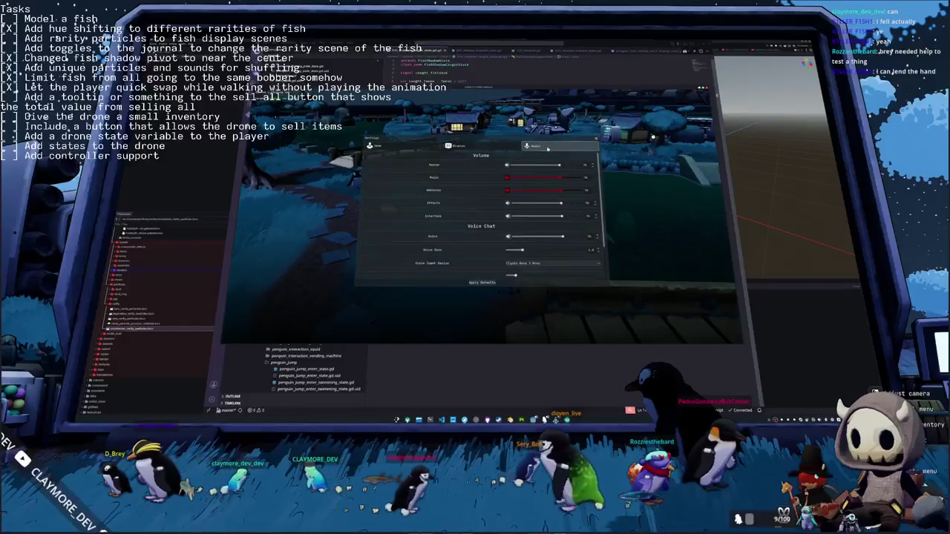
key("Escape")
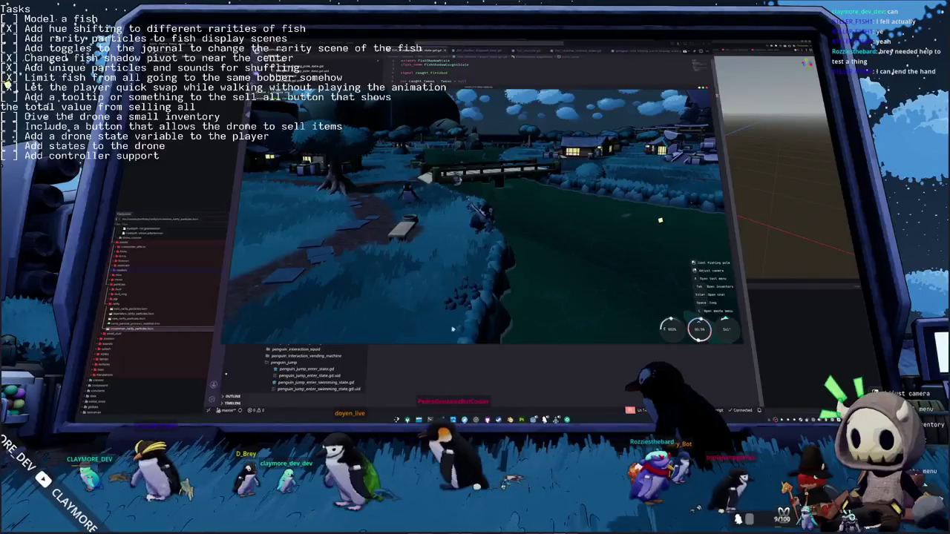
key("F8")
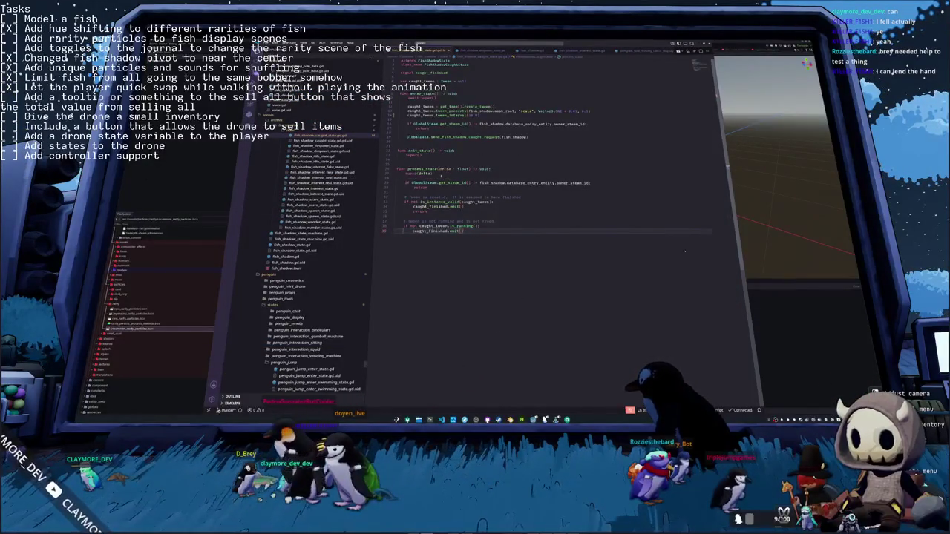
Open fish_shadow.gd plus the penguin jump enter, exit, base and fishing idle state scripts
scroll(315, 180, "down", 2)
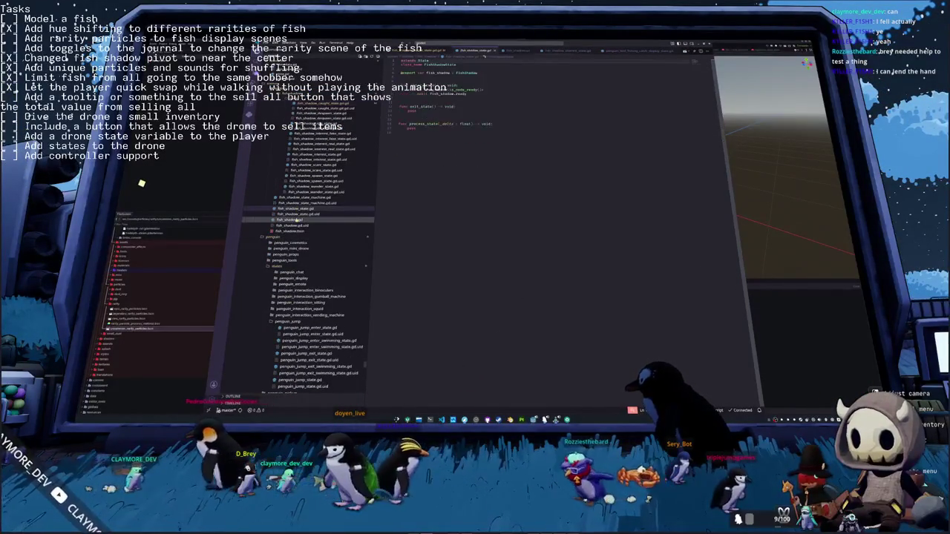
double_click(293, 220)
scroll(410, 229, "down", 2)
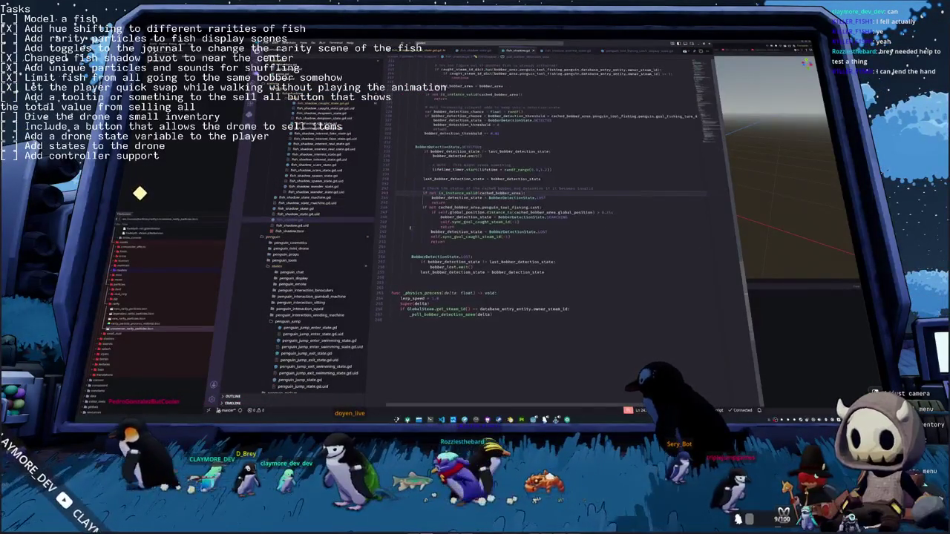
scroll(322, 242, "down", 5)
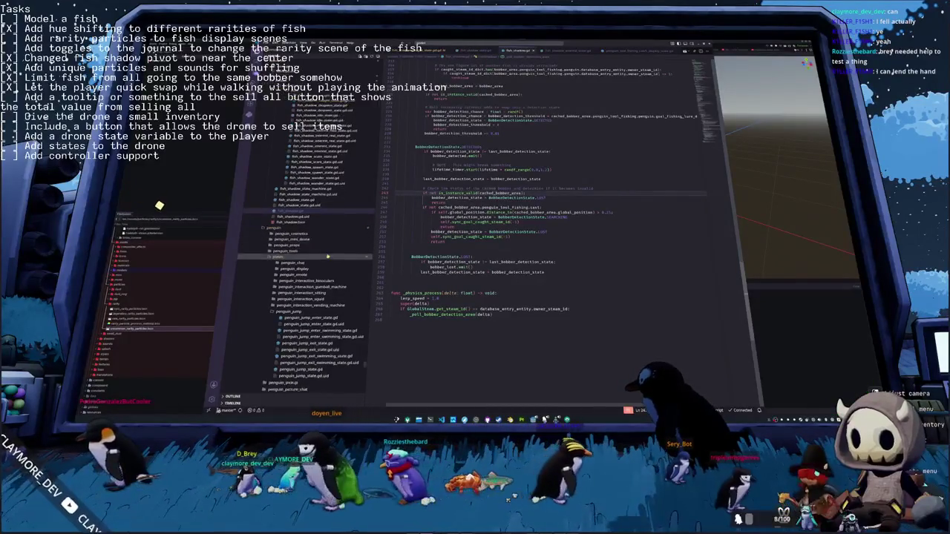
double_click(322, 242)
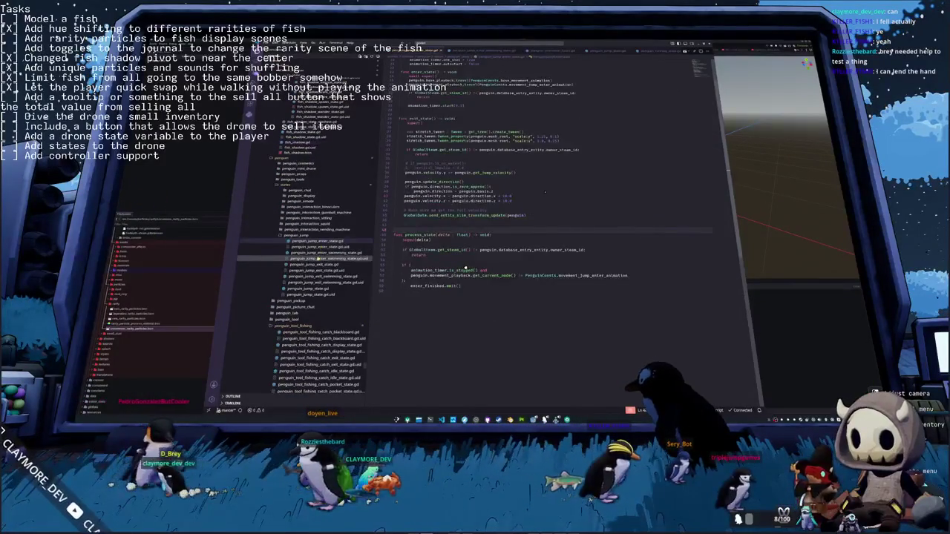
double_click(315, 264)
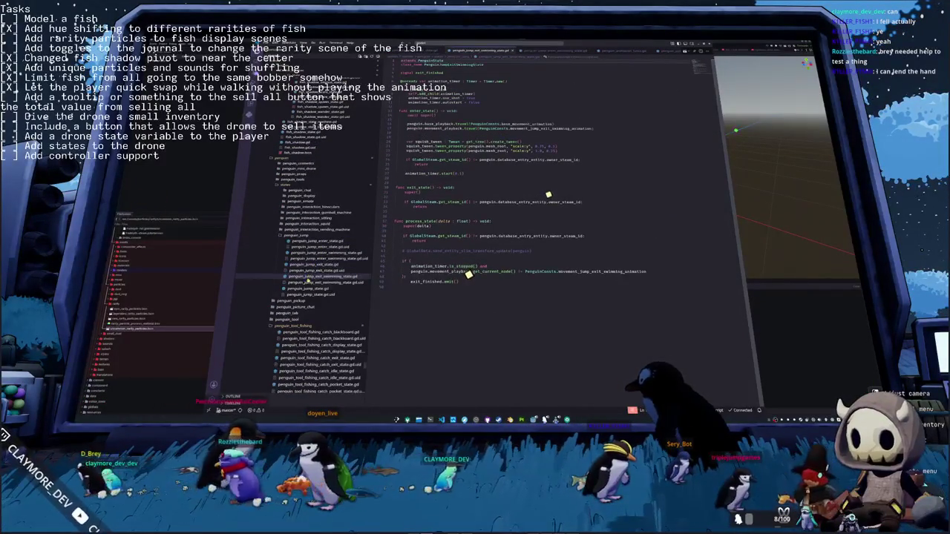
double_click(311, 288)
double_click(308, 242)
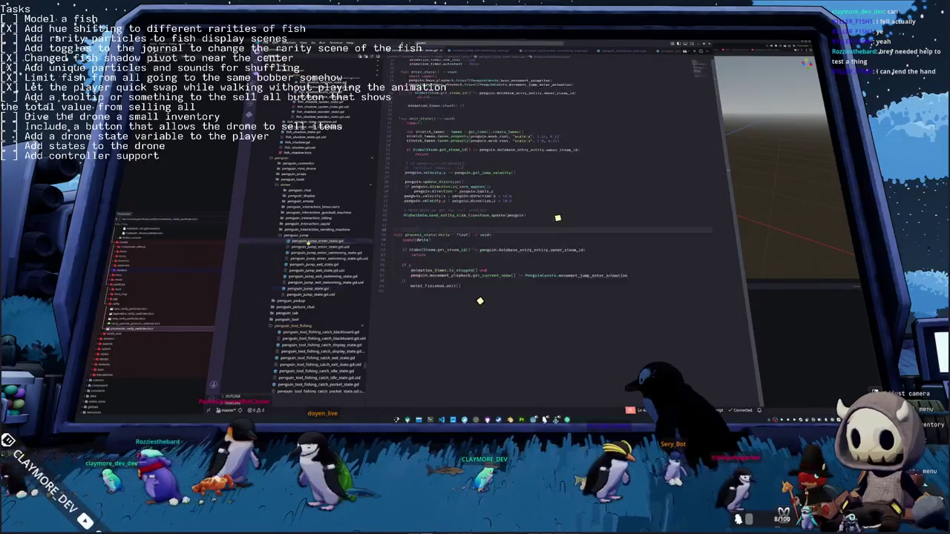
scroll(305, 252, "down", 7)
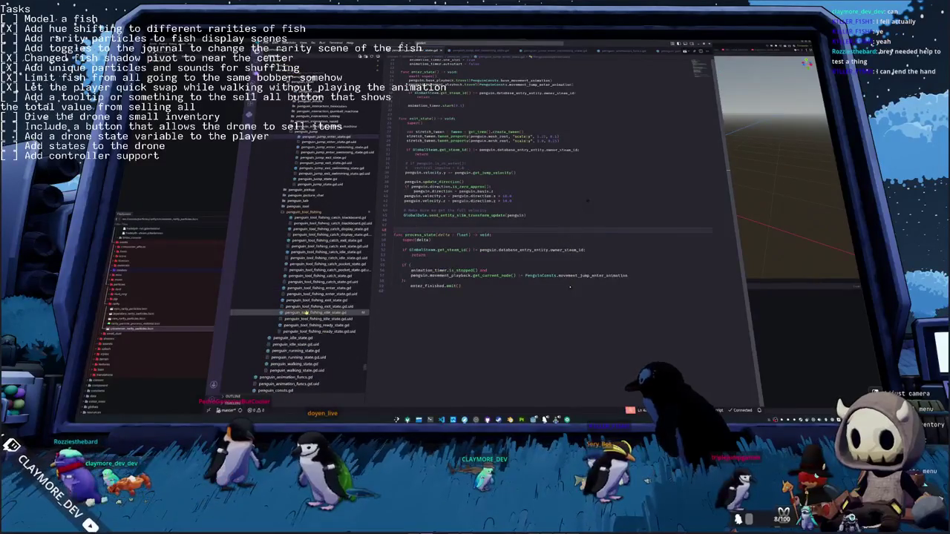
double_click(312, 312)
Open the fish shadow idle and interest state scripts and inspect line 42's direction calculation
scroll(434, 280, "down", 5)
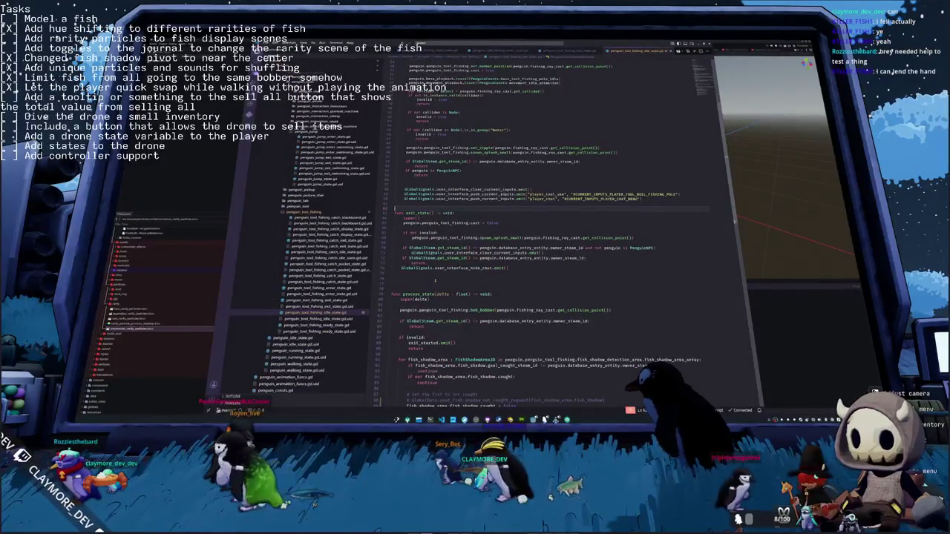
scroll(435, 281, "down", 12)
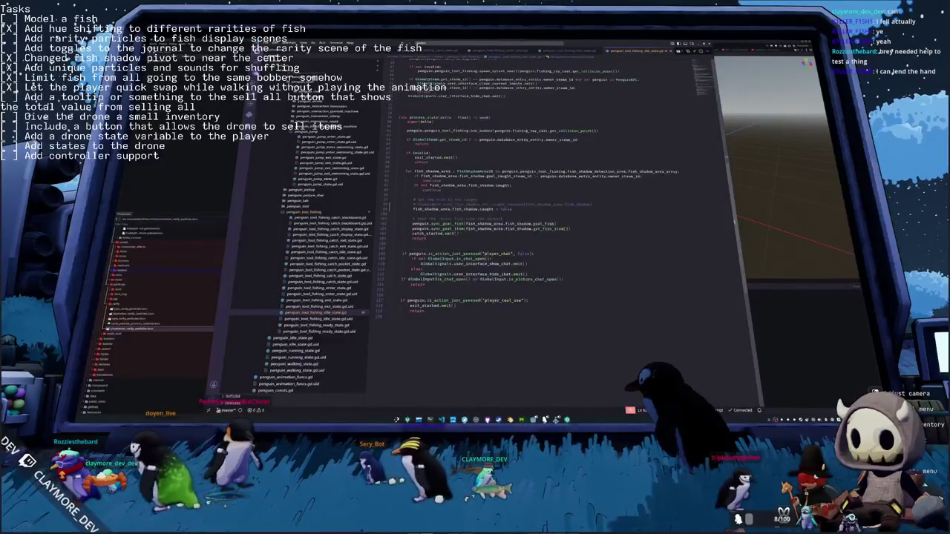
scroll(436, 280, "up", 2)
scroll(429, 279, "up", 2)
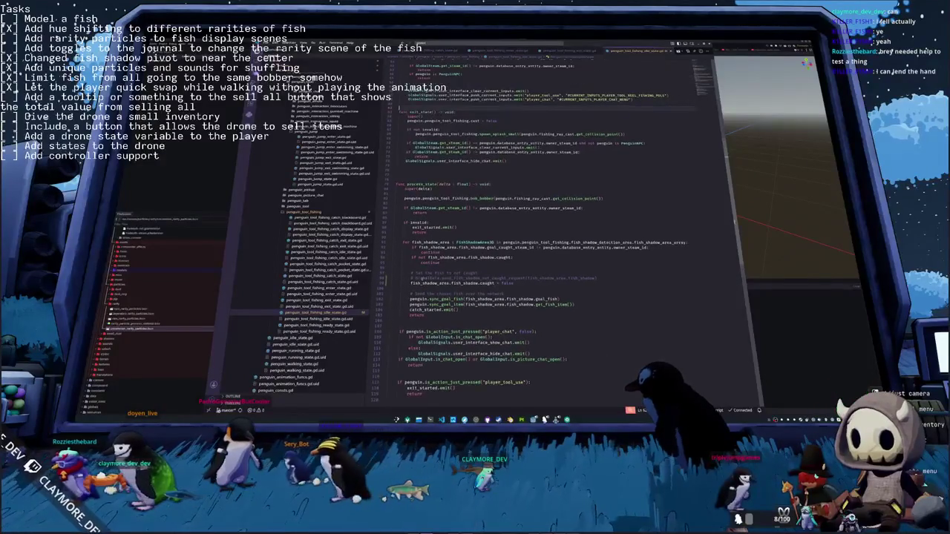
scroll(311, 275, "down", 4)
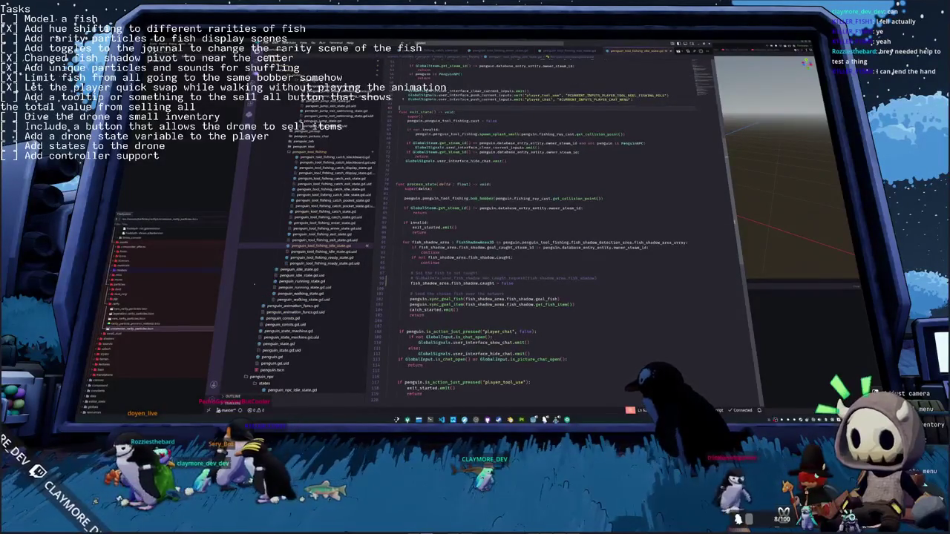
scroll(312, 223, "up", 8)
scroll(313, 189, "up", 10)
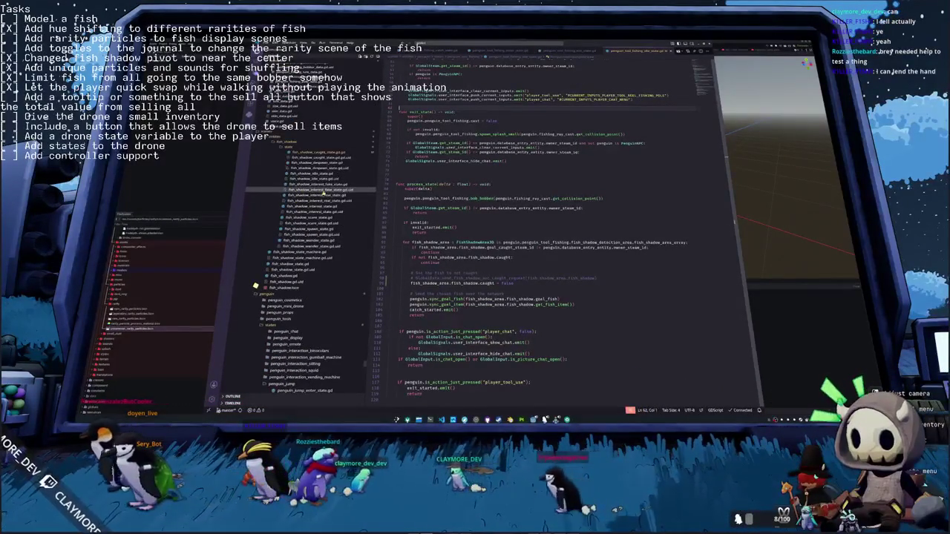
left_click(291, 174)
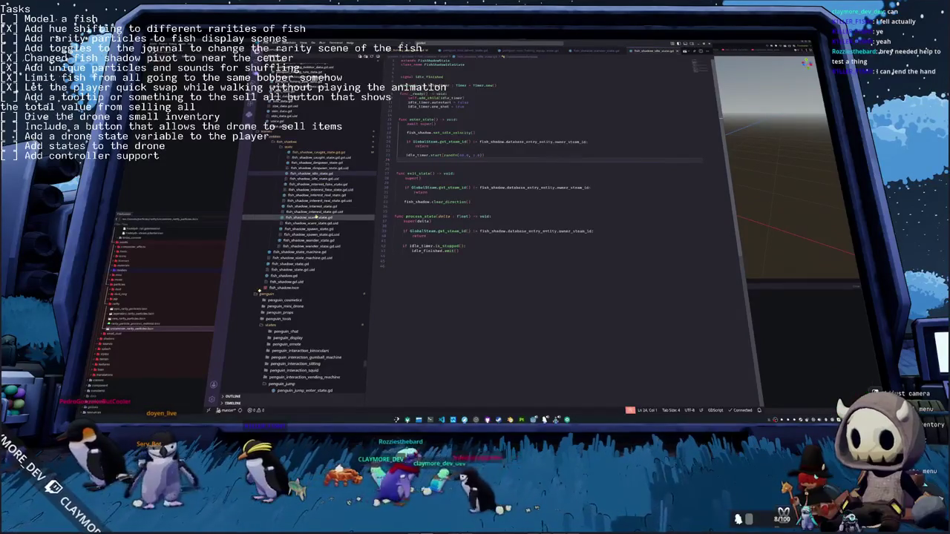
left_click(319, 206)
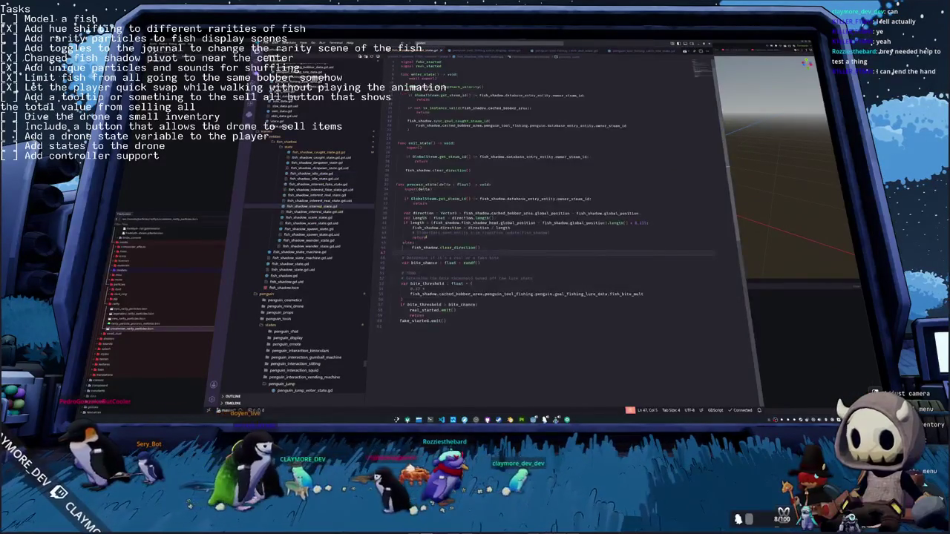
left_click(532, 228)
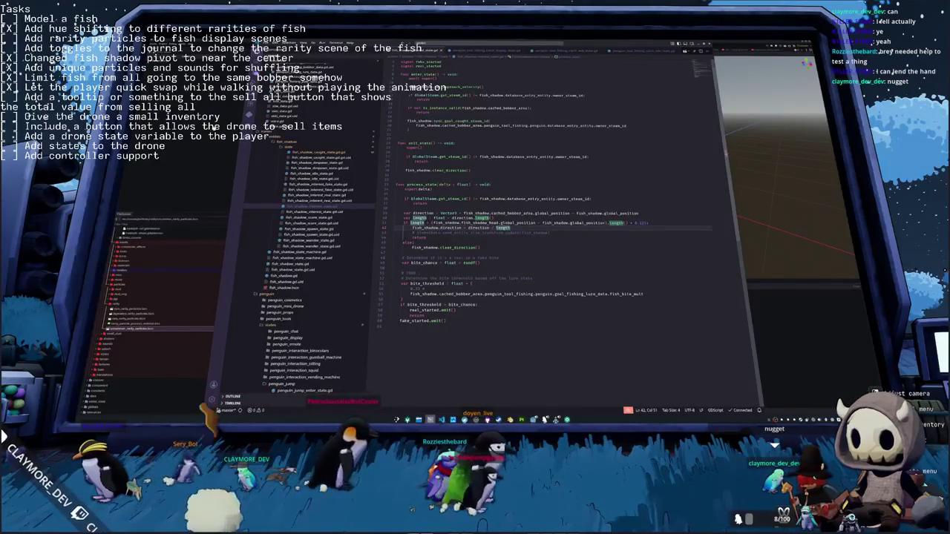
key("alt+Tab")
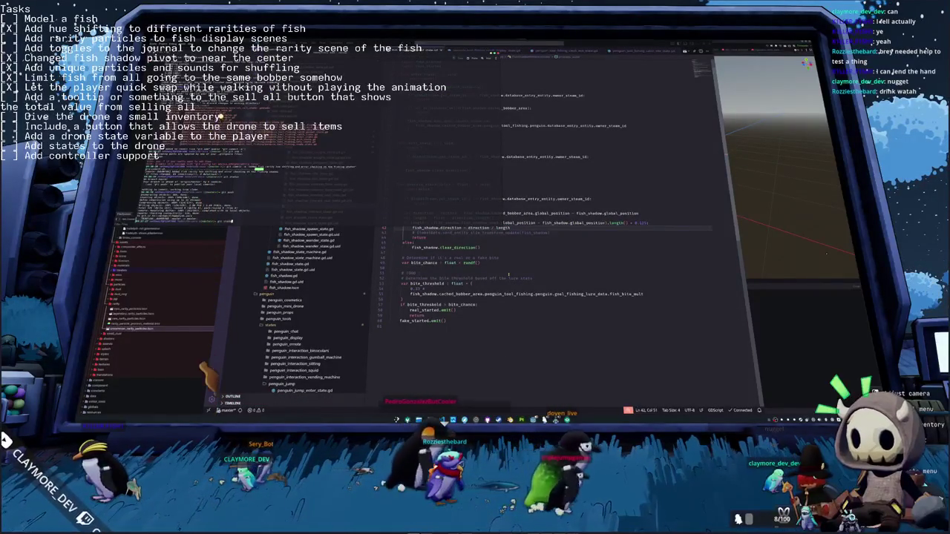
Run git status and commit the rarity particle changes, then return to Godot
key("Return")
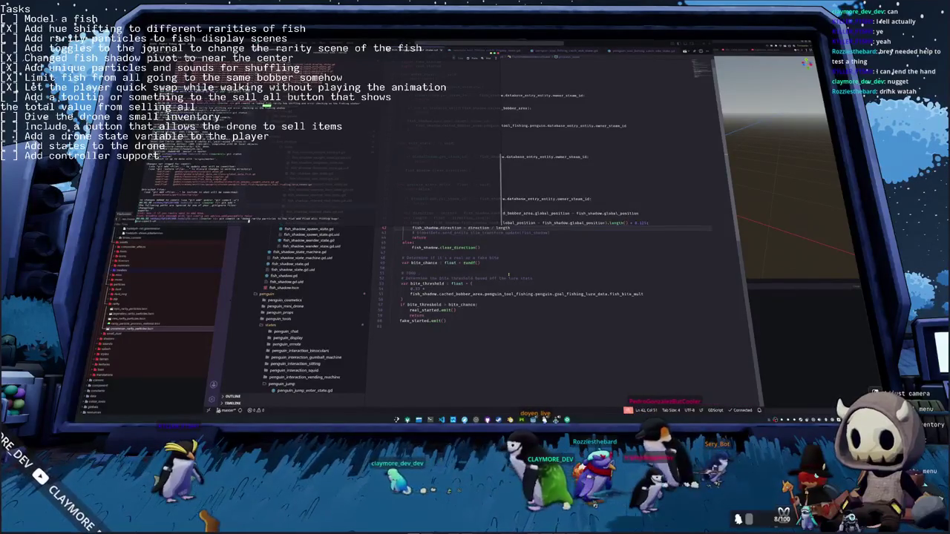
key("alt+Tab")
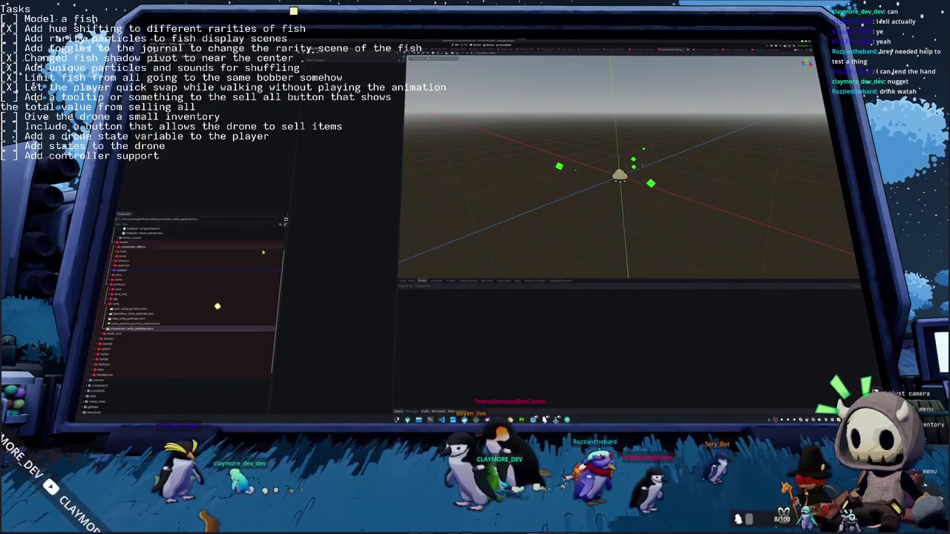
Open the rarity particle scene and save its particle material as a resource file
double_click(214, 309)
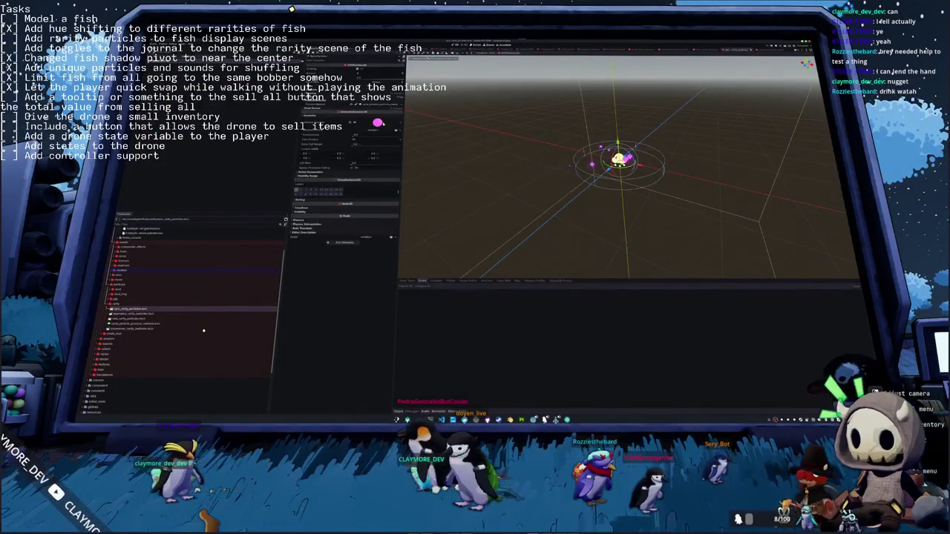
left_click(396, 124)
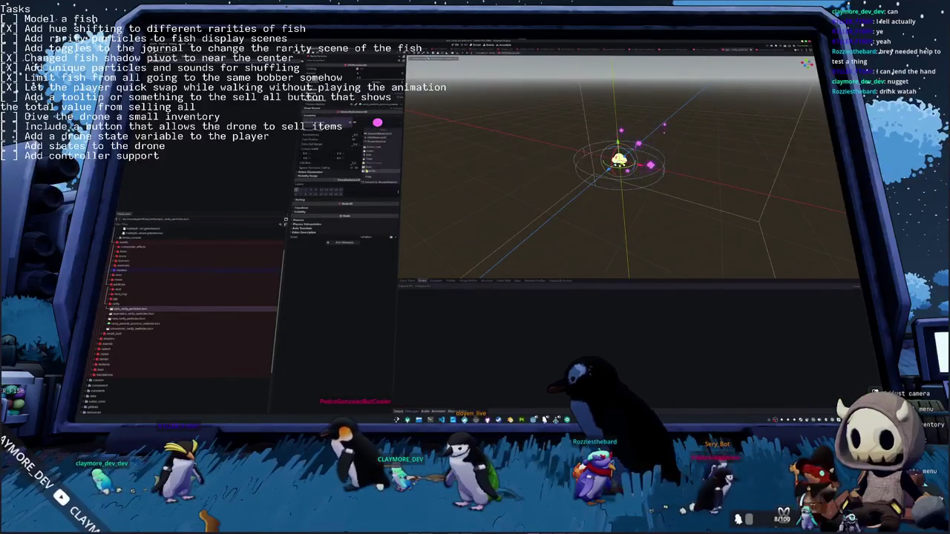
left_click(371, 171)
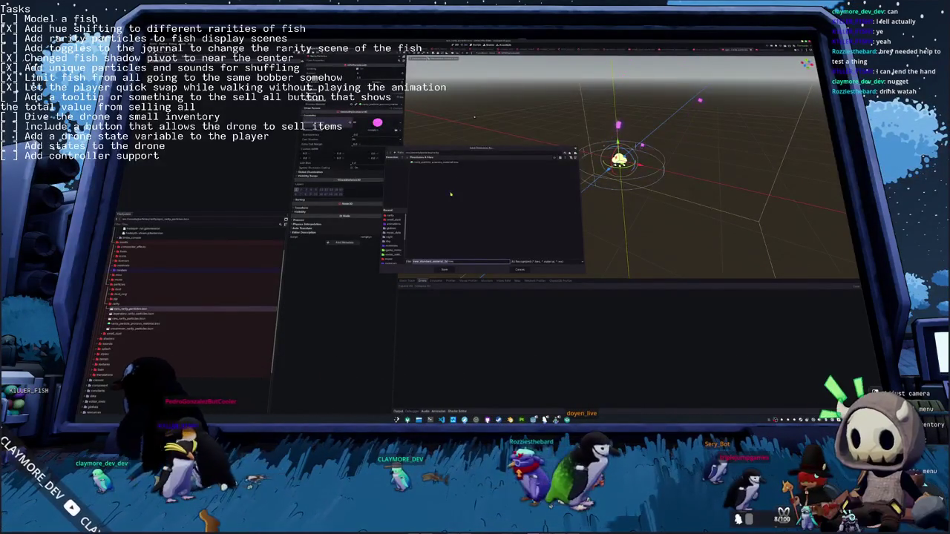
key("Return")
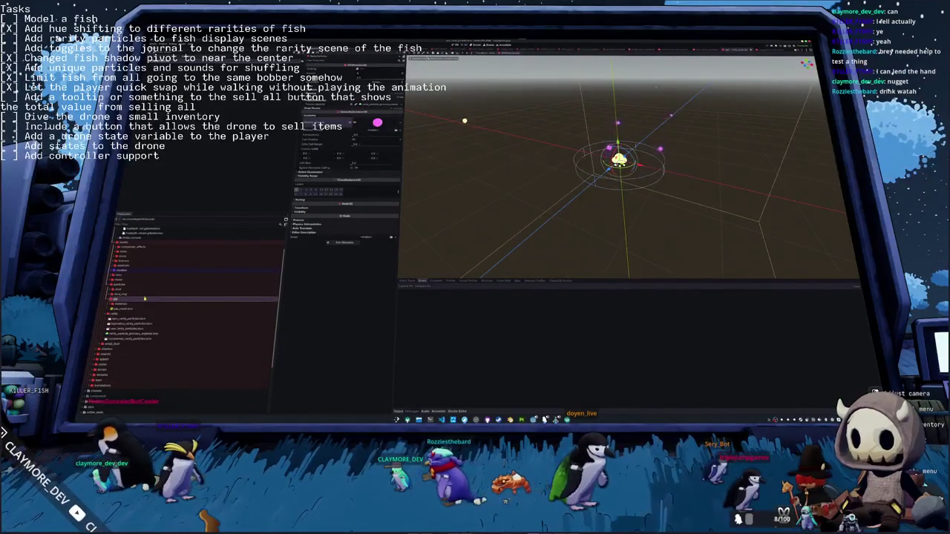
Browse the dust_ring and dust folders and create a new folder in FileSystem
left_click(146, 295)
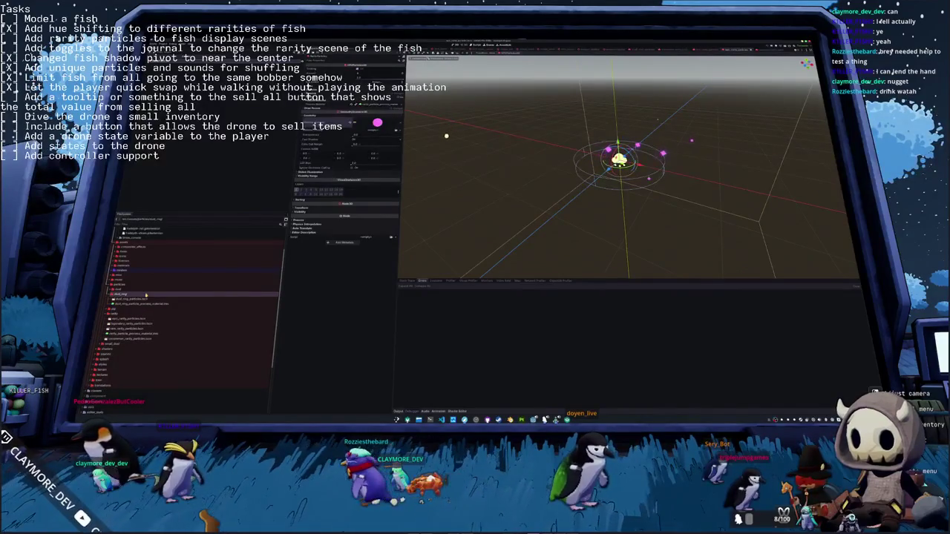
double_click(148, 289)
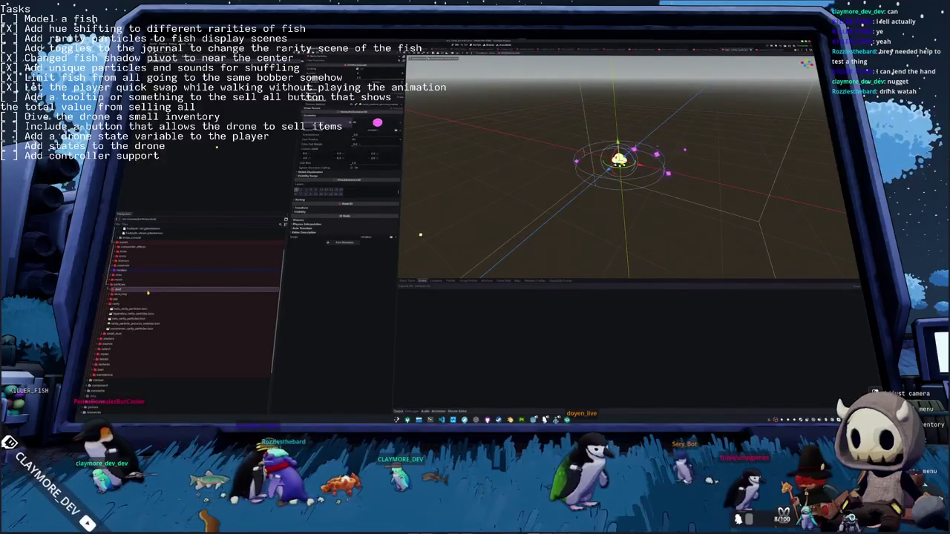
left_click(147, 294)
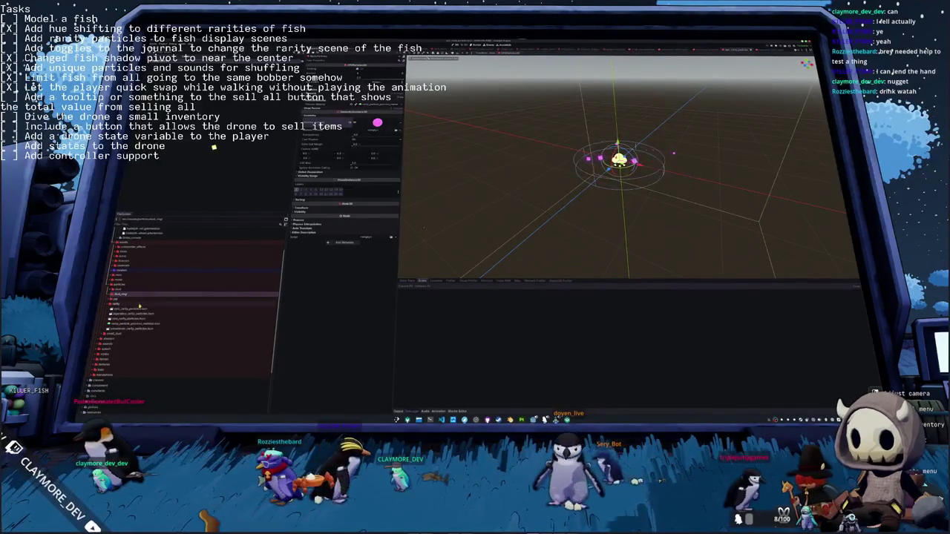
right_click(133, 305)
left_click(213, 309)
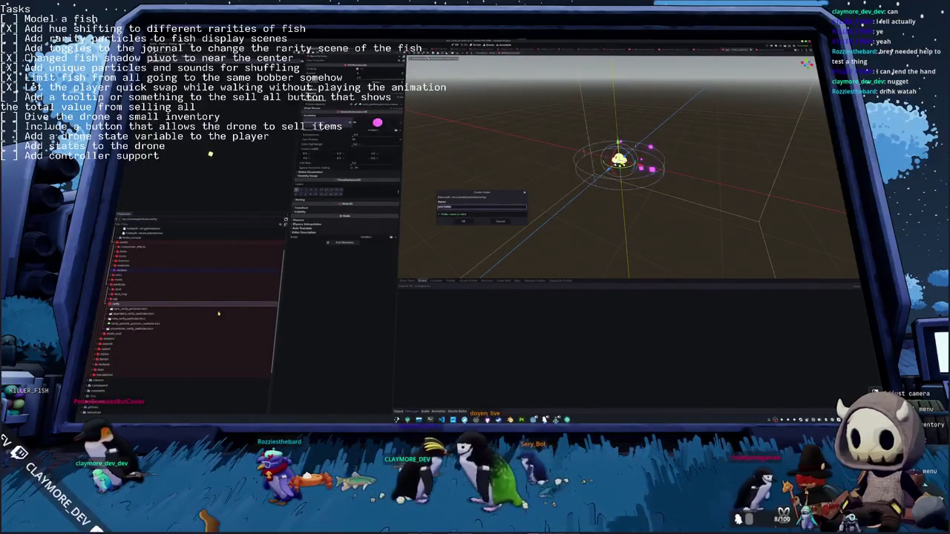
key("Return")
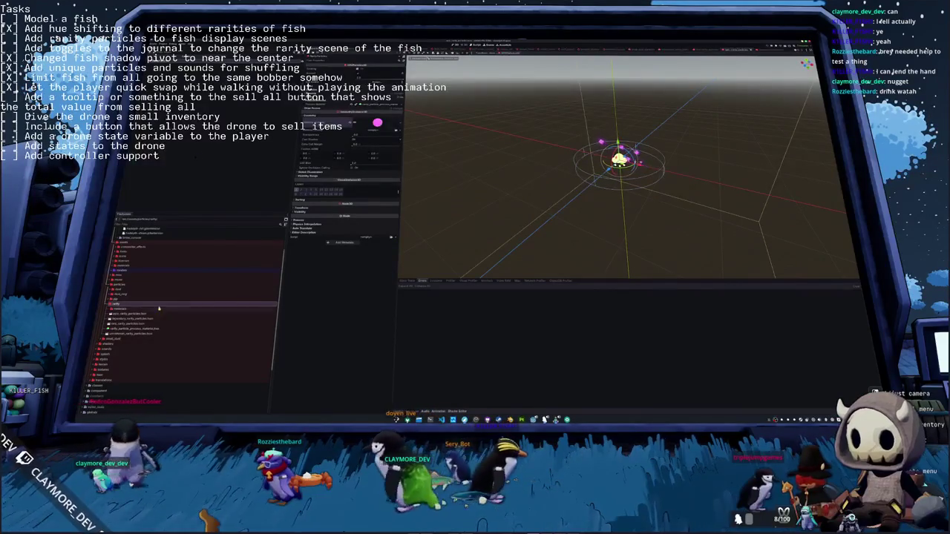
In epic_rarity_particles, save the pink particle material as rarerarecles.tres
left_click(134, 314)
left_click(362, 122)
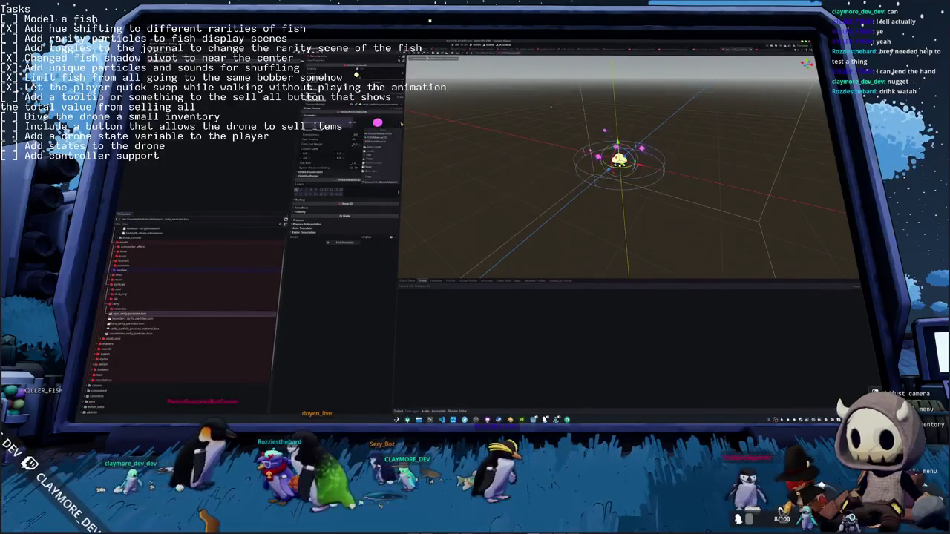
left_click(375, 174)
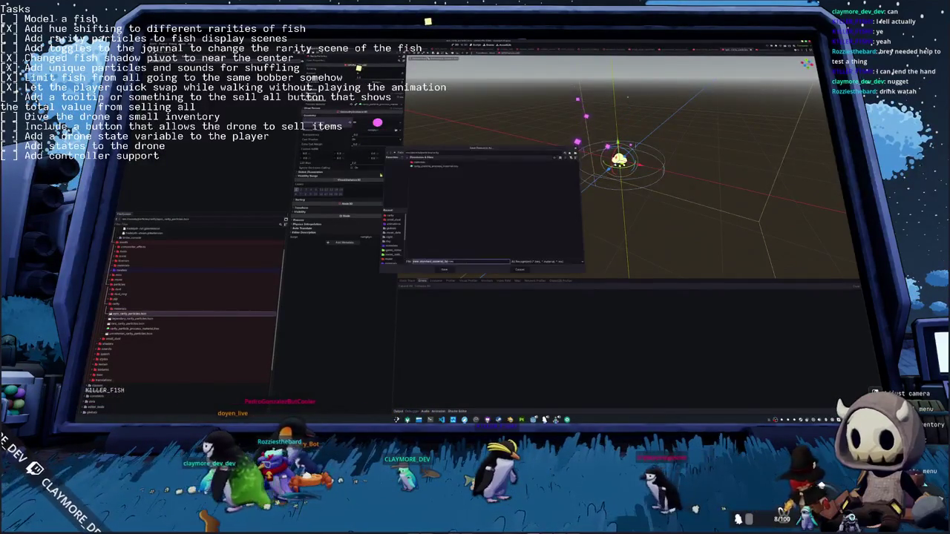
type("rare")
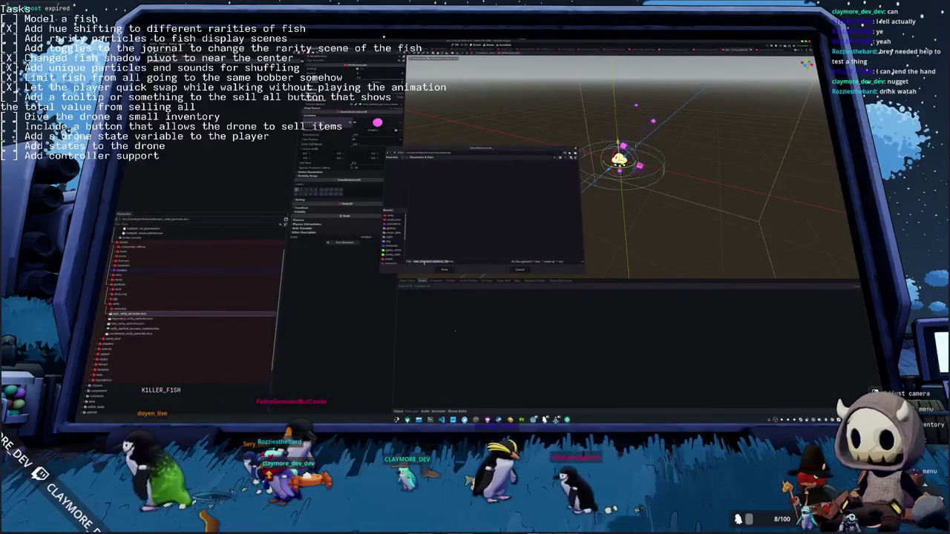
type("rare")
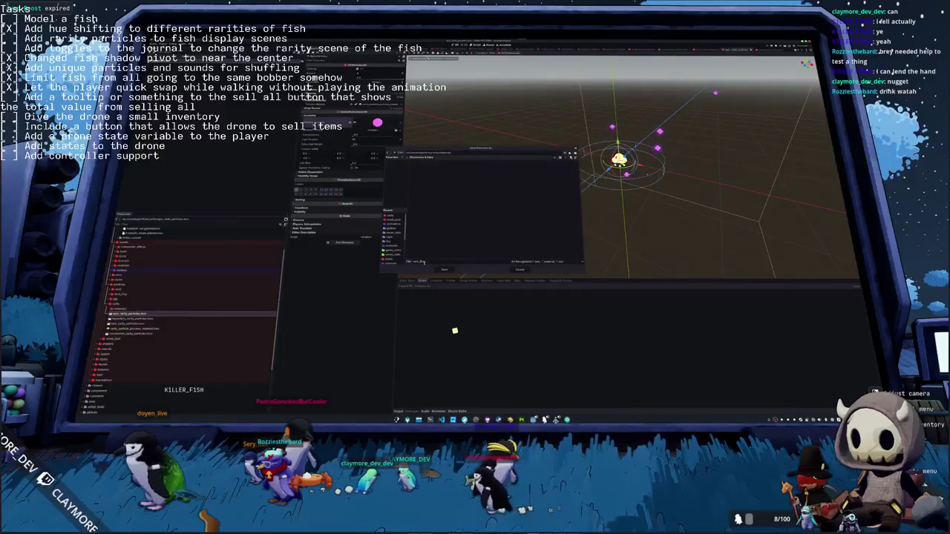
type("cles")
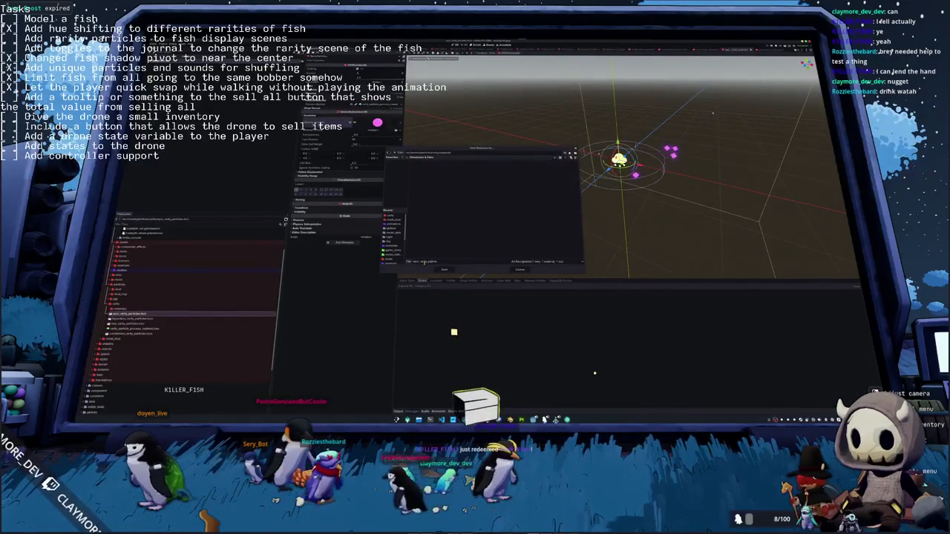
type(".tr")
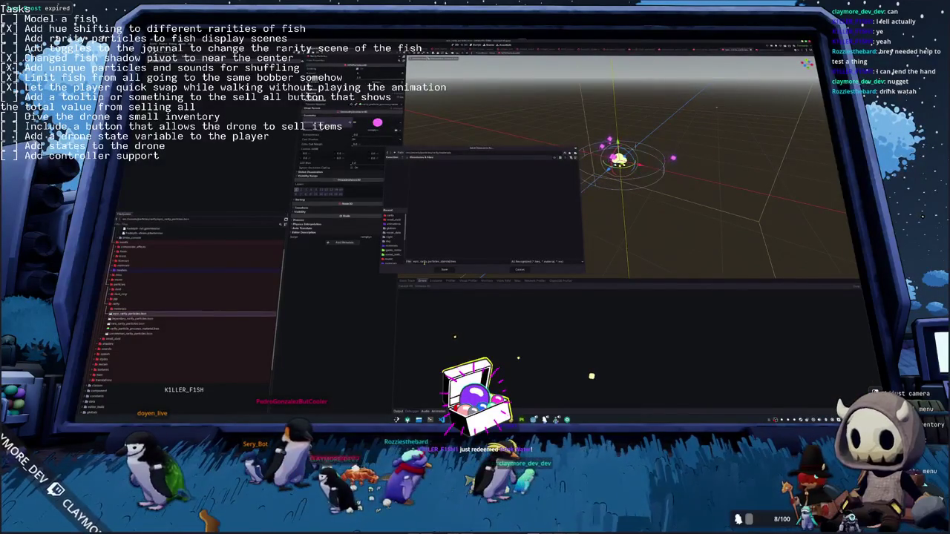
type("es")
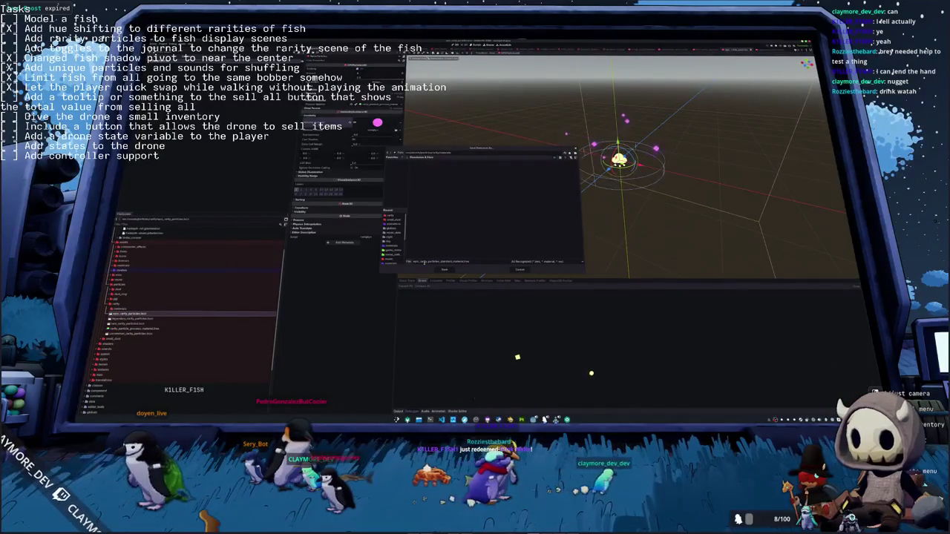
left_click(443, 269)
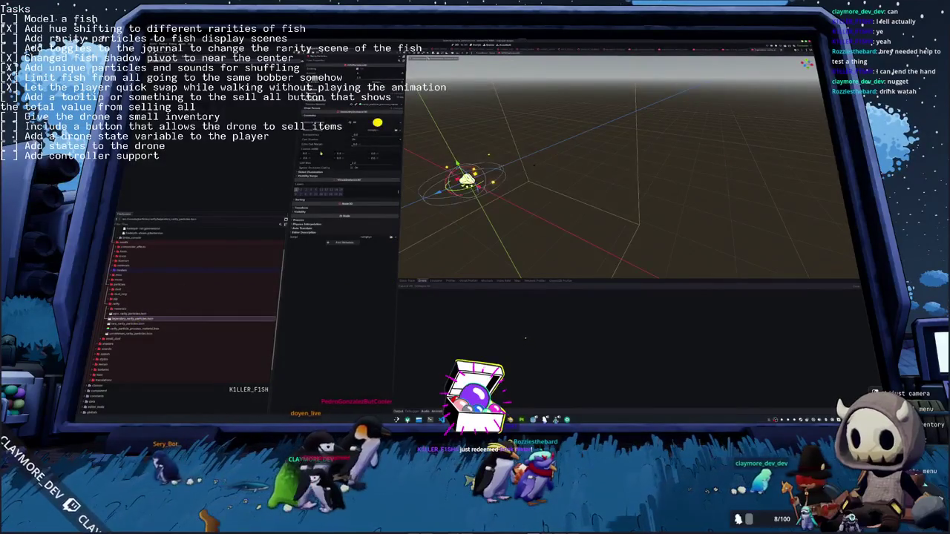
Save the yellow particle material as 'epic' and open the next particle material file
left_click(364, 119)
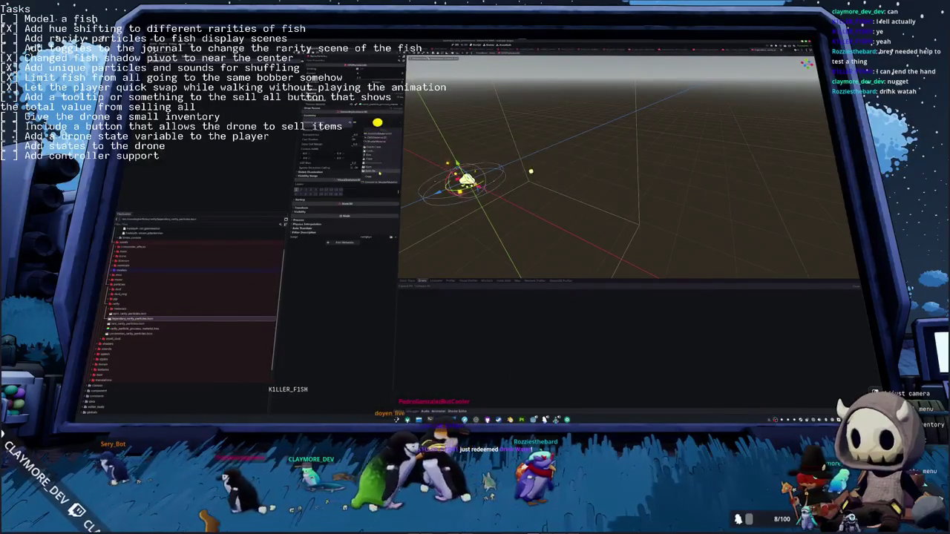
left_click(379, 173)
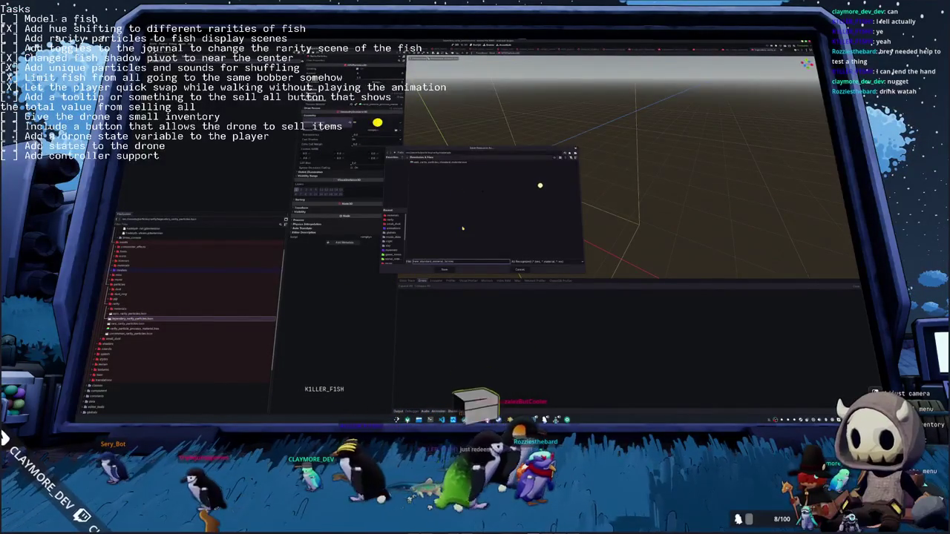
type("epic")
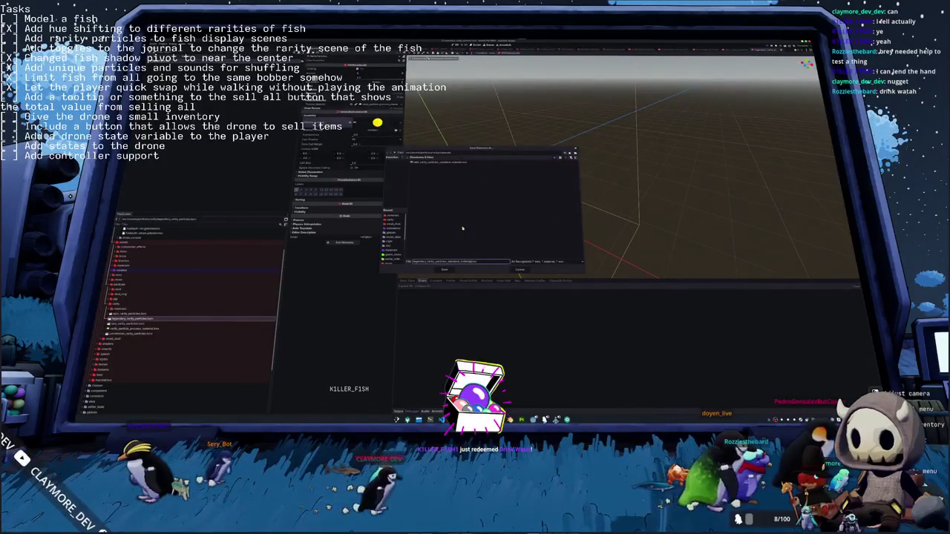
key("Return")
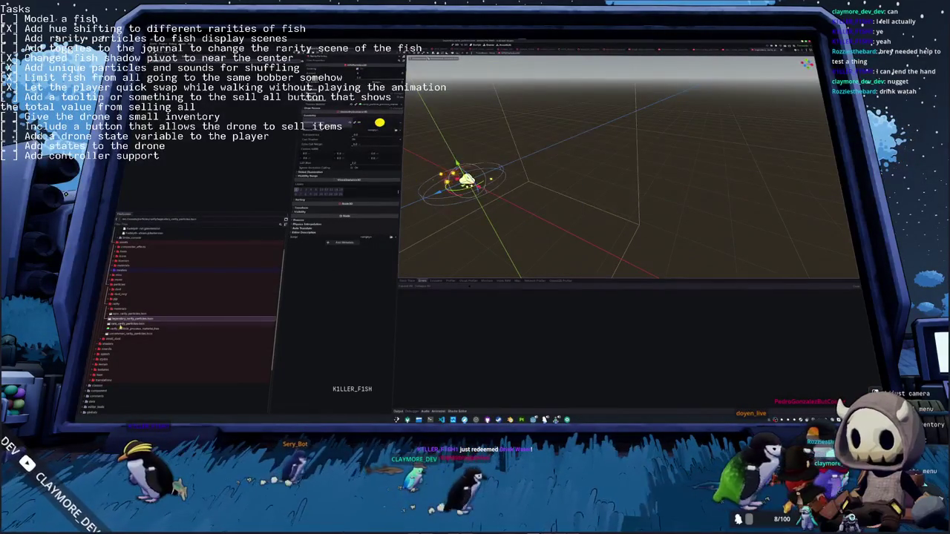
left_click(128, 324)
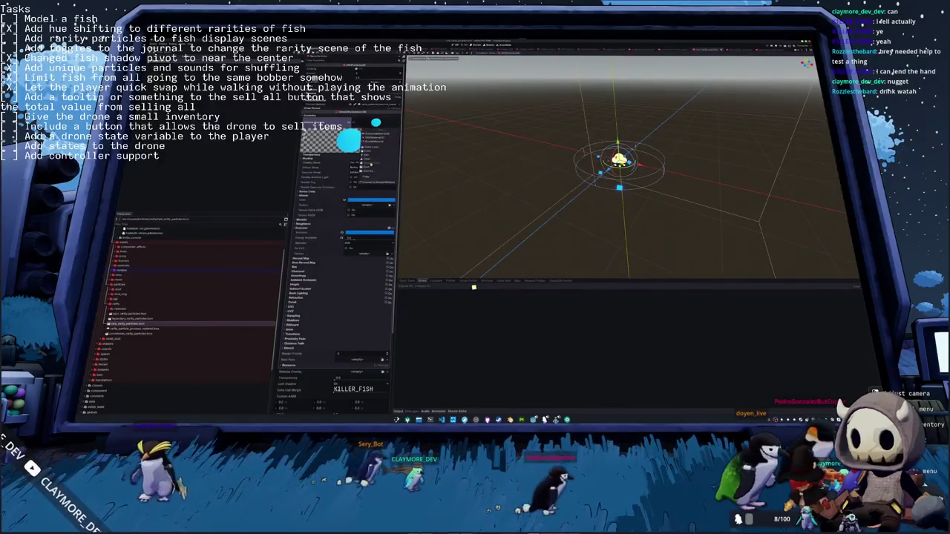
Save the blue particle material to its own file, then open the green-particle scene
left_click(368, 172)
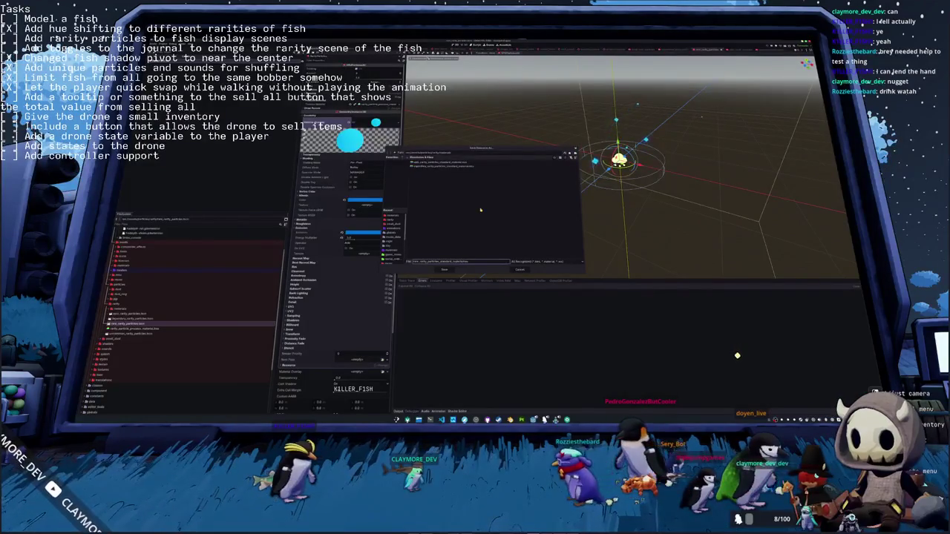
key("Return")
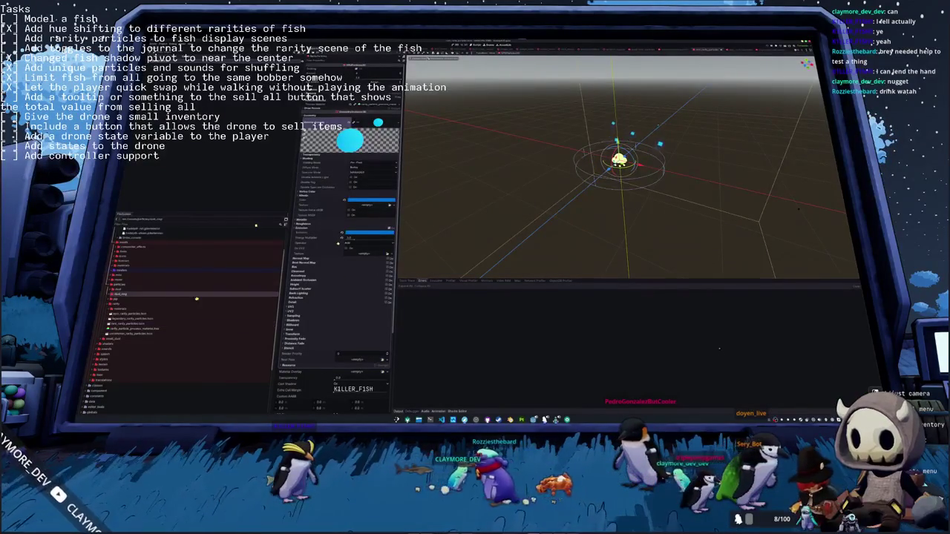
double_click(130, 333)
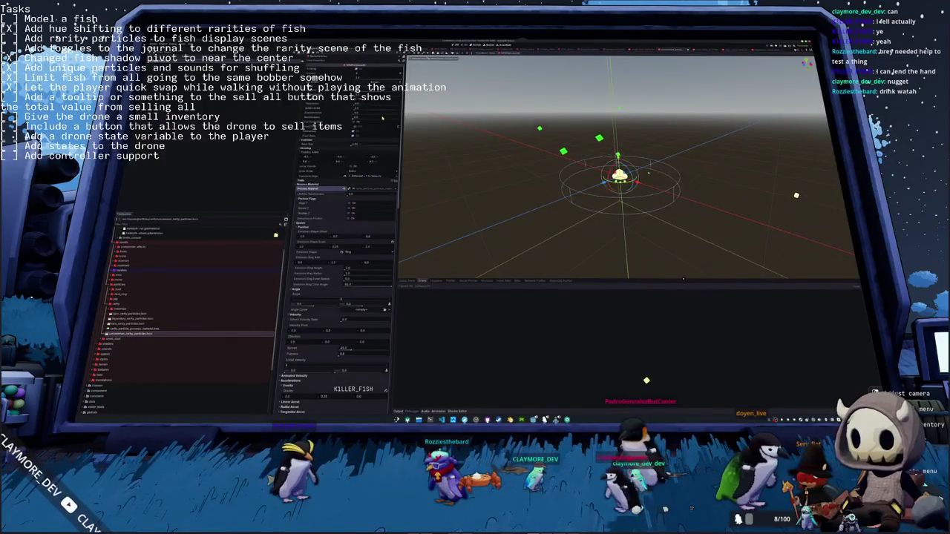
Expand the dust folder in FileSystem and move down to a resource further in the tree
left_click(119, 294)
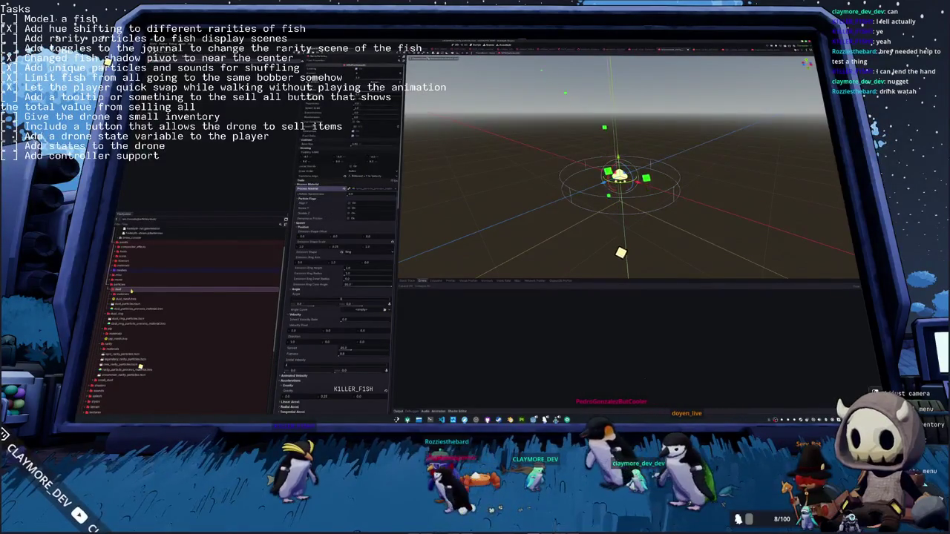
key("Down")
key("Down")
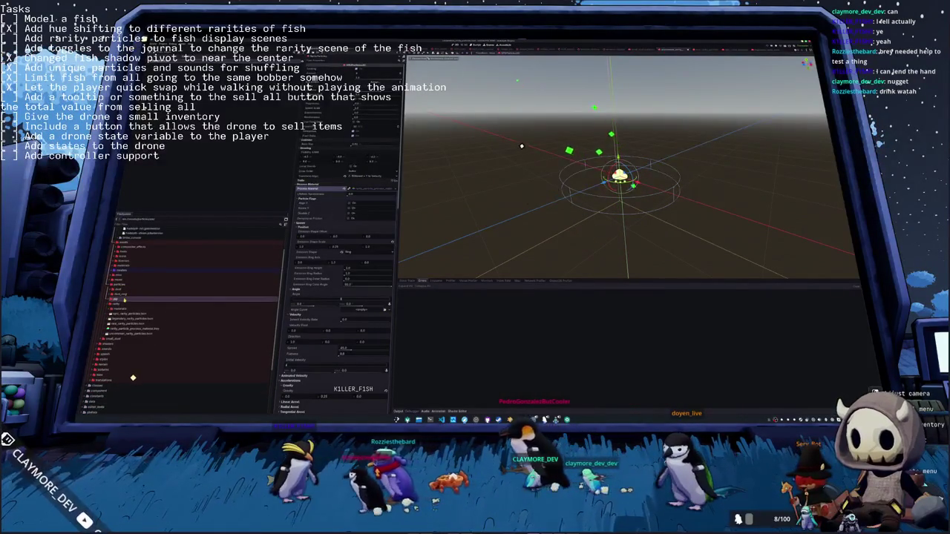
key("Down")
key("Down")
key("Down")
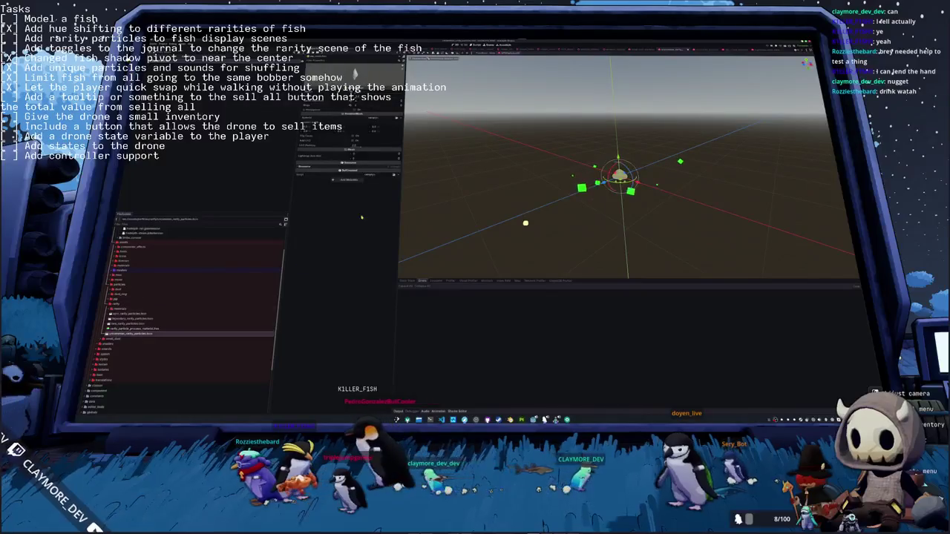
Save the green emitter's Material Override to a file named from 'mon_r_parstandard_material', fixing the name after a warning
left_click(356, 74)
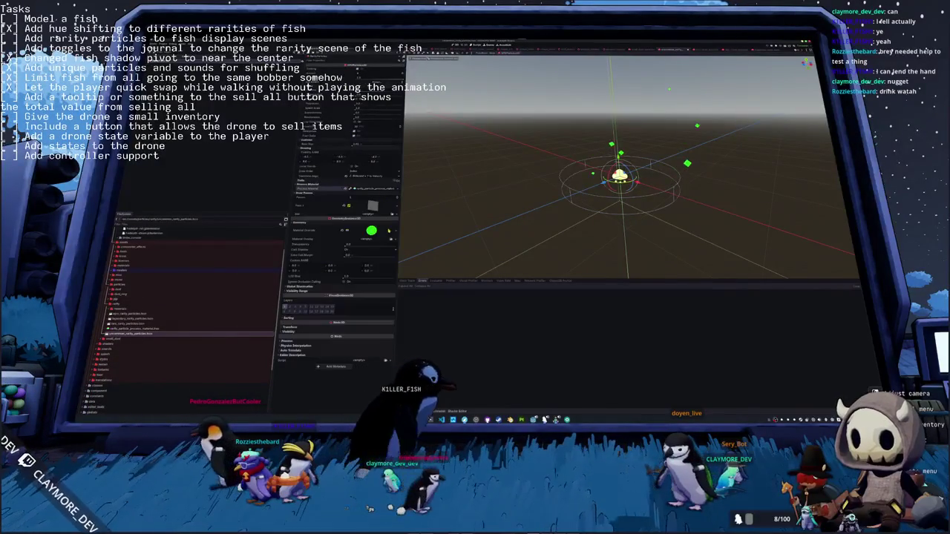
left_click(371, 230)
left_click(390, 231)
left_click(364, 285)
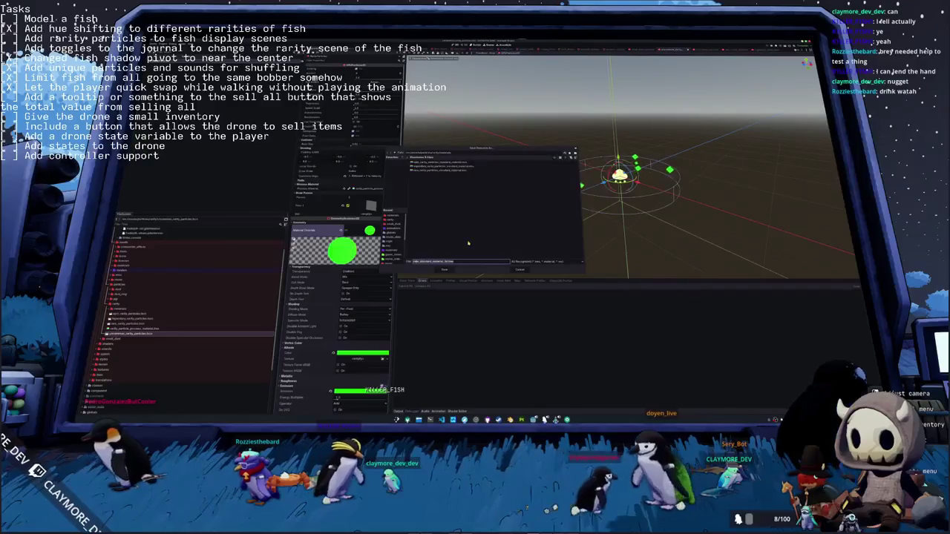
key("BackSpace")
type("mon_r")
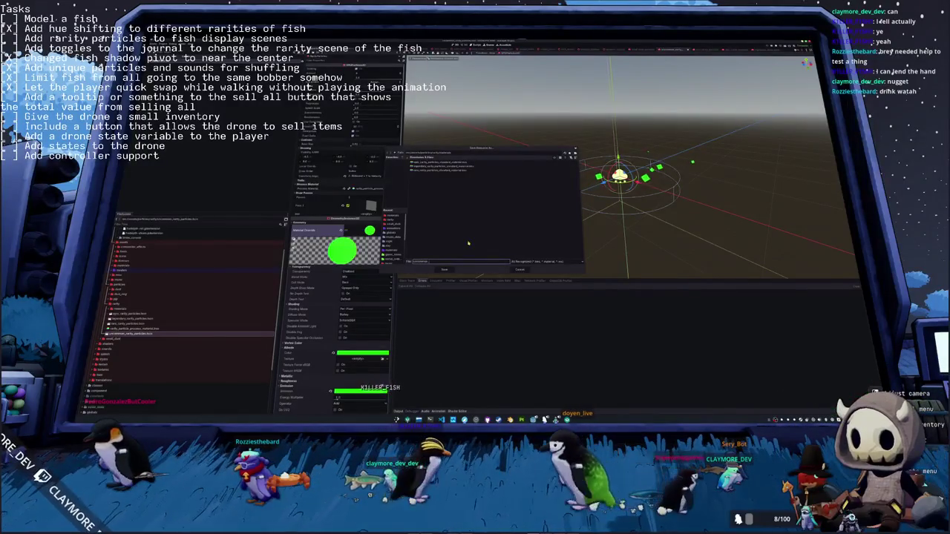
type("arity_par")
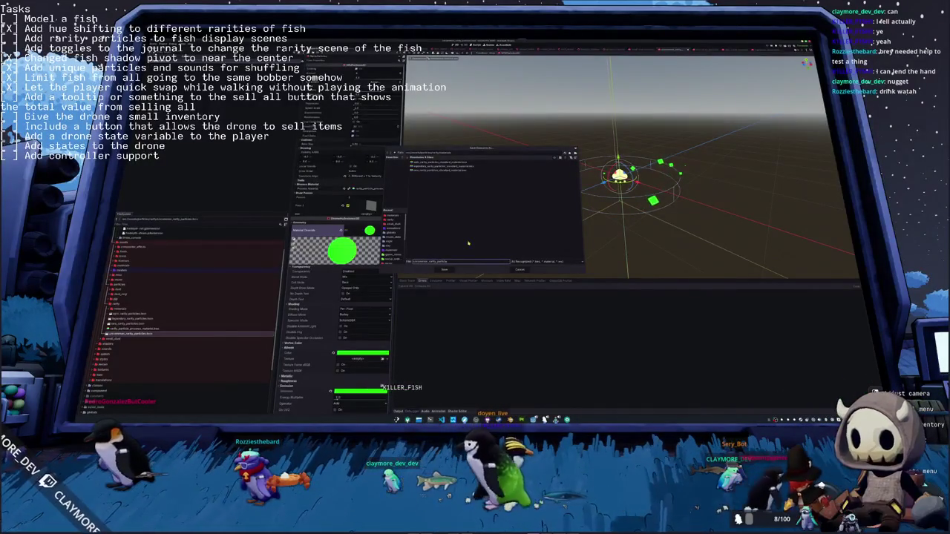
type("standard")
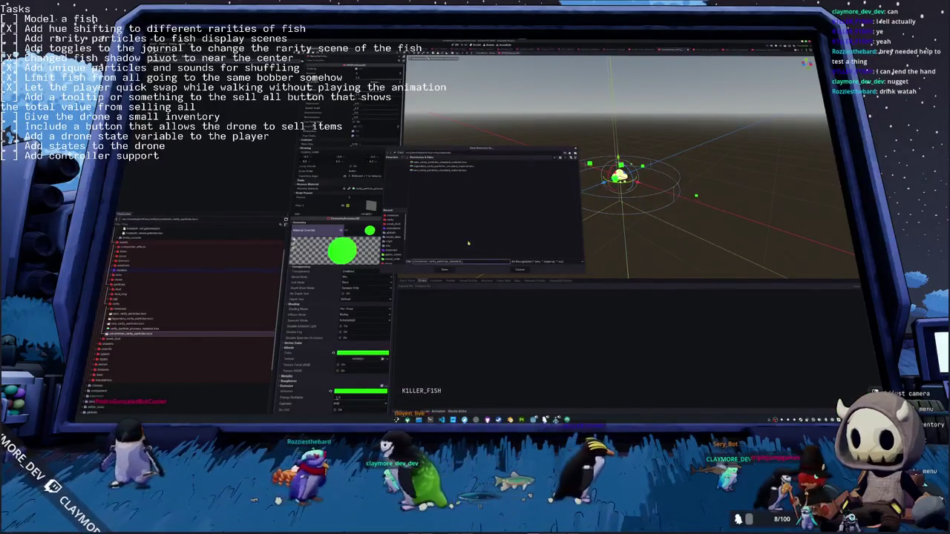
type("_material")
key("Return")
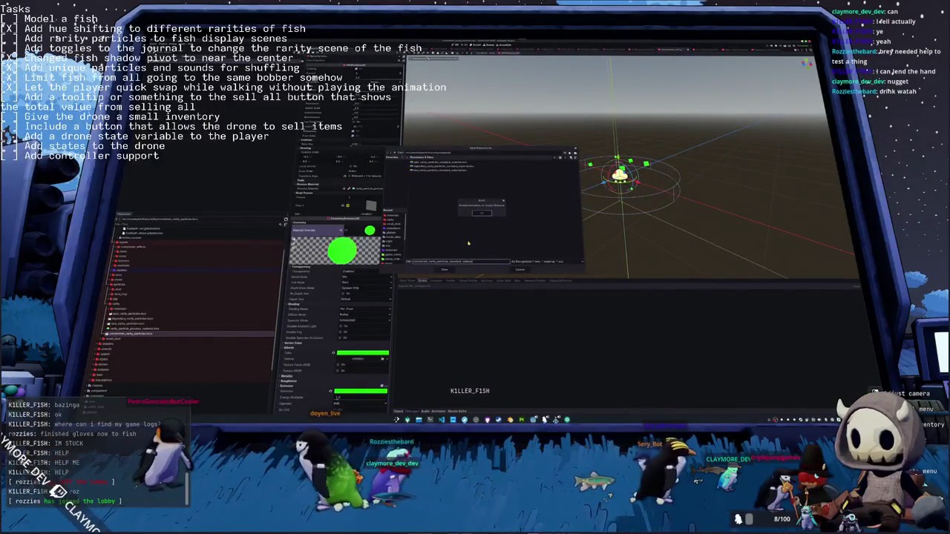
key("Return")
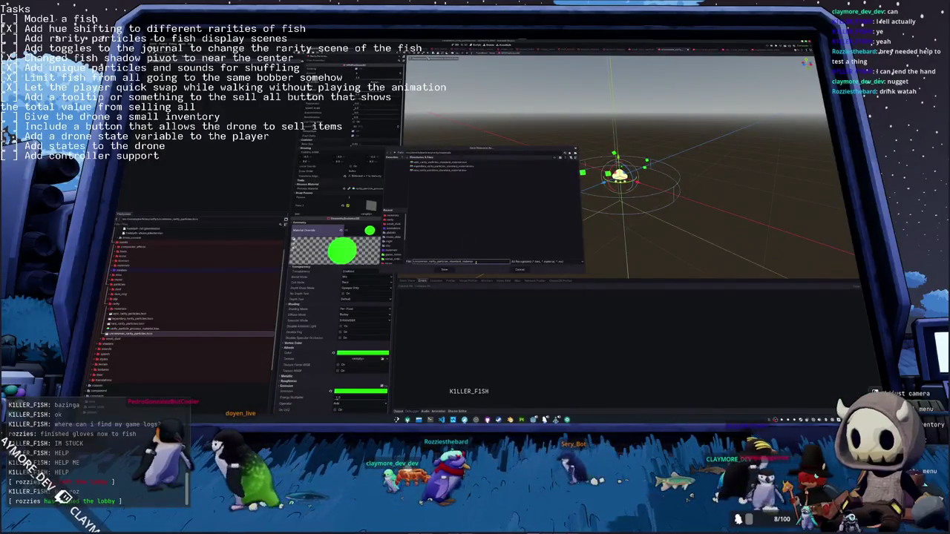
key("BackSpace")
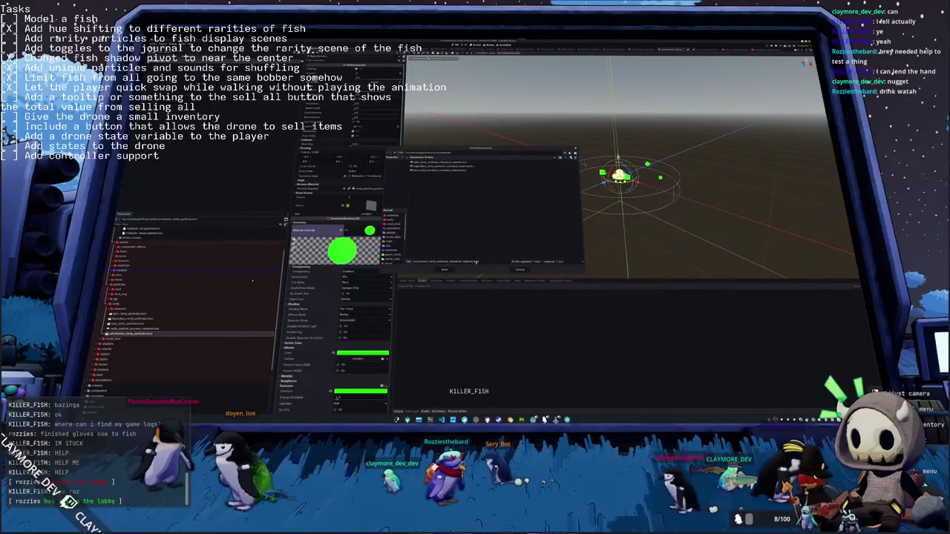
key("Return")
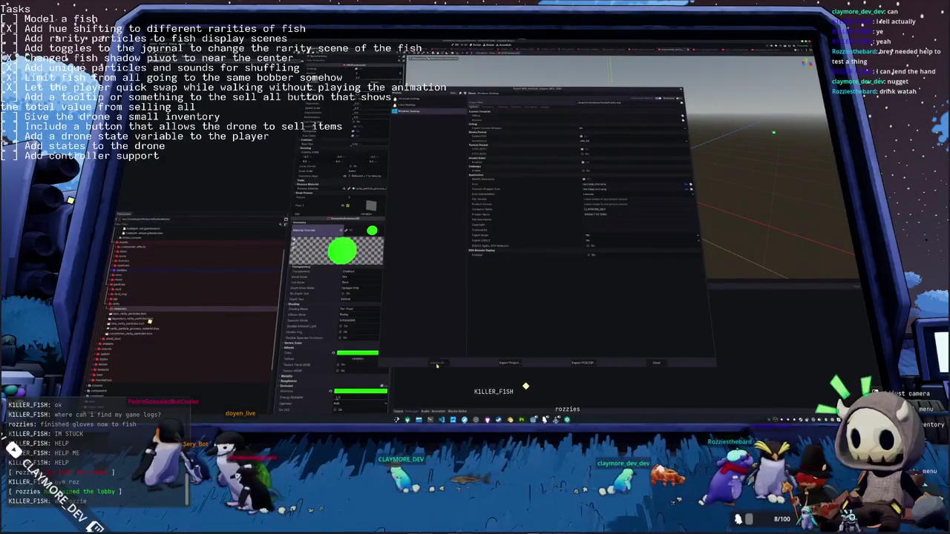
Export builds for all release presets, then switch over to the terminal
left_click(437, 363)
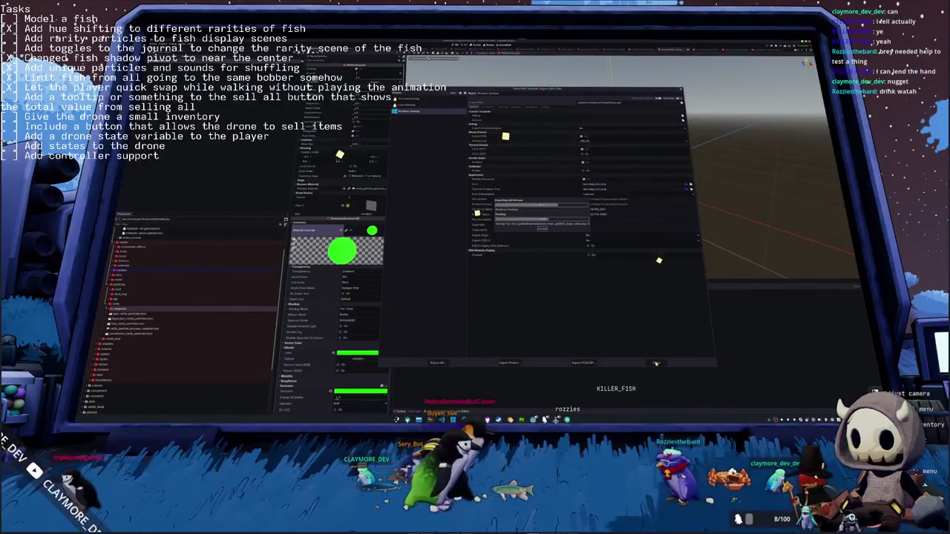
key("alt+Tab")
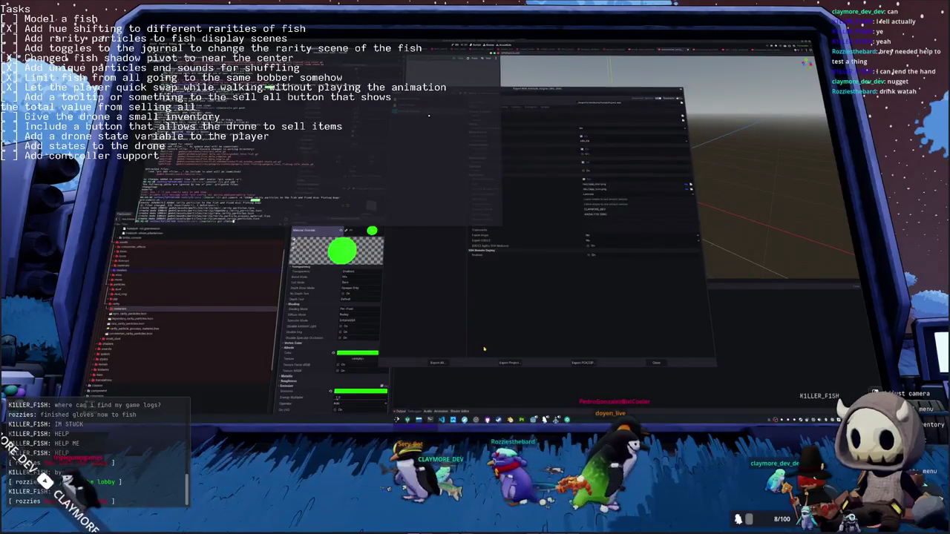
Review git status and diff, then commit the separated rarity particle material changes
key("Return")
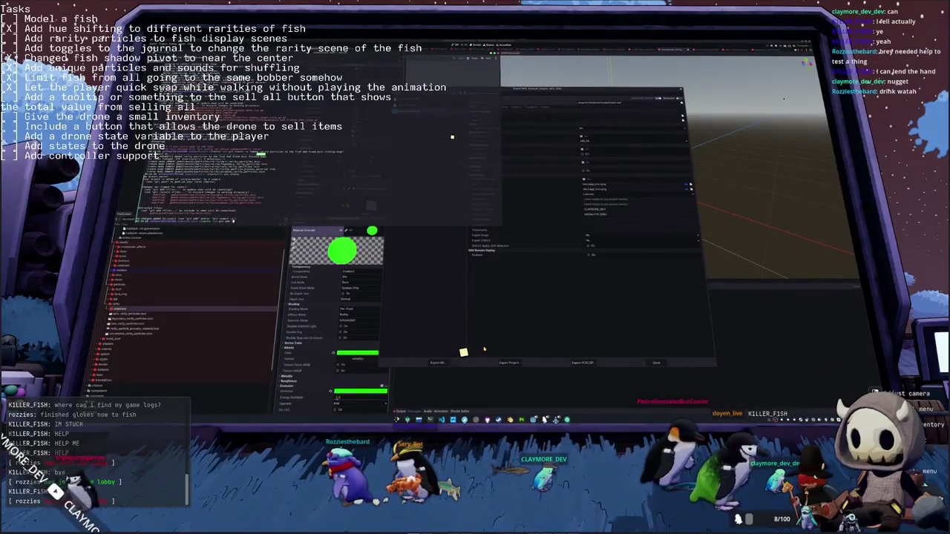
key("Return")
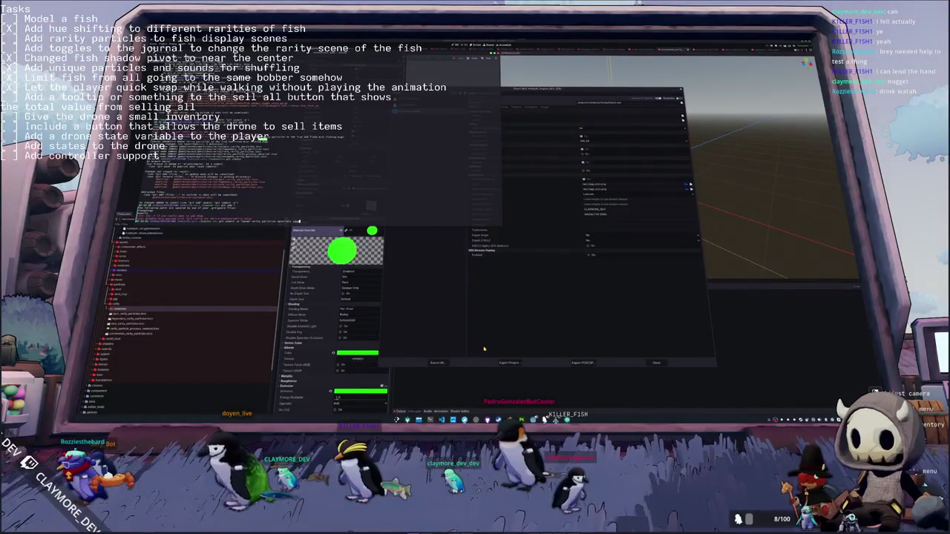
key("Return")
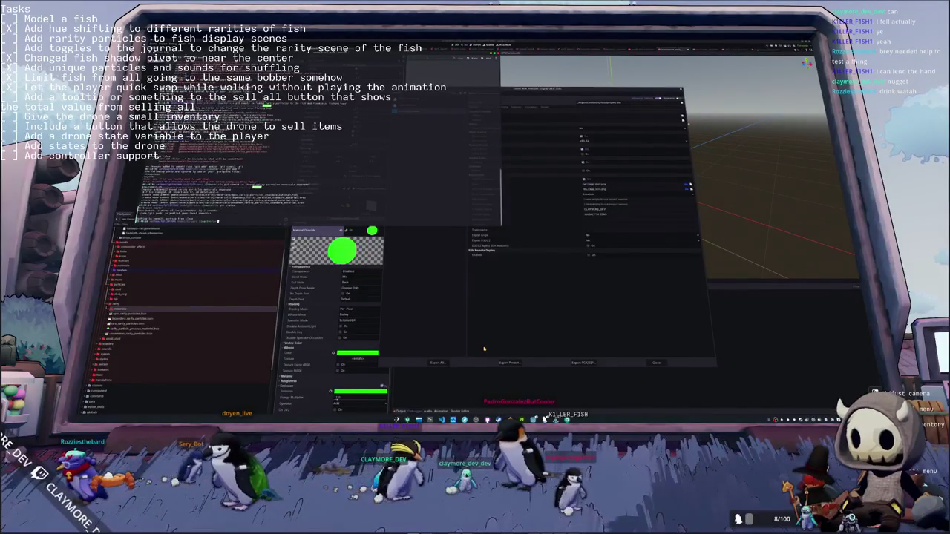
Export all release builds, run the Steam upload script in the terminal, and close the export dialog
left_click(501, 345)
left_click(437, 362)
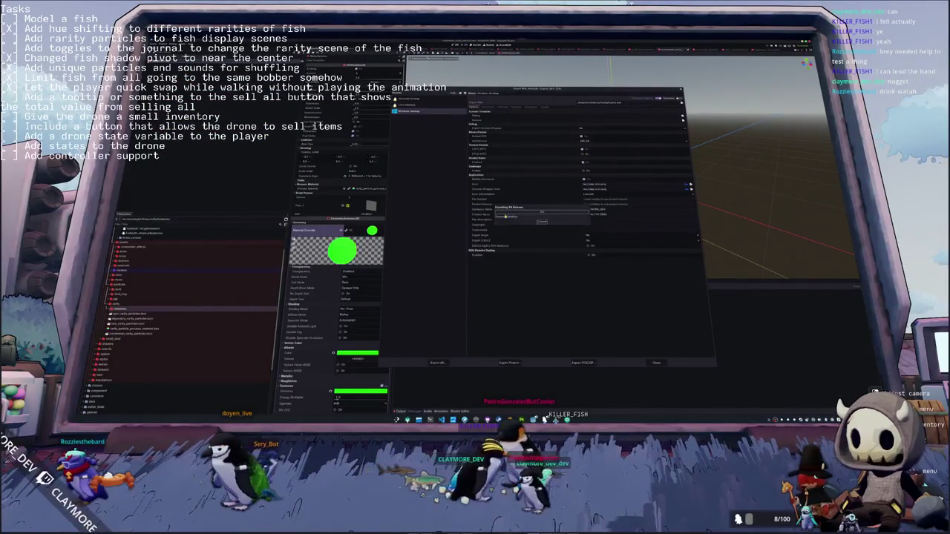
key("F12")
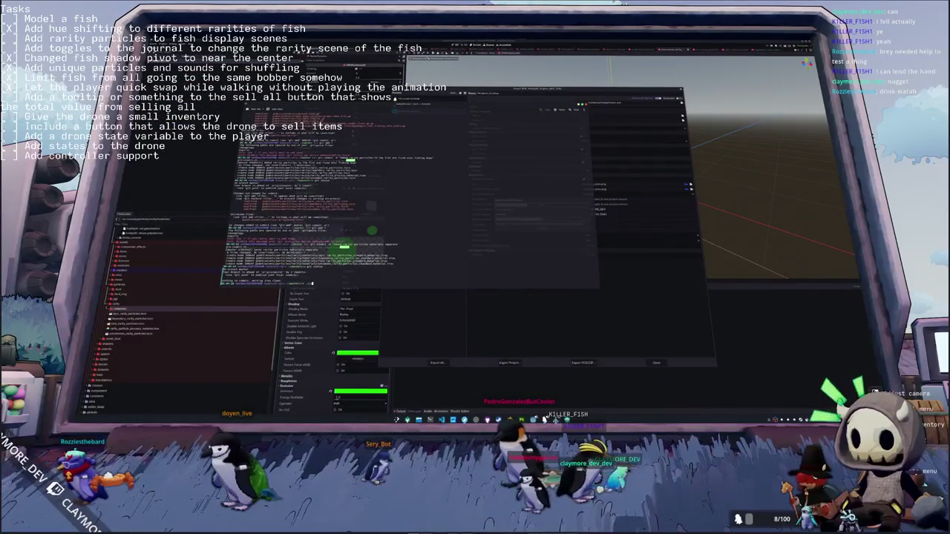
key("Return")
type("git")
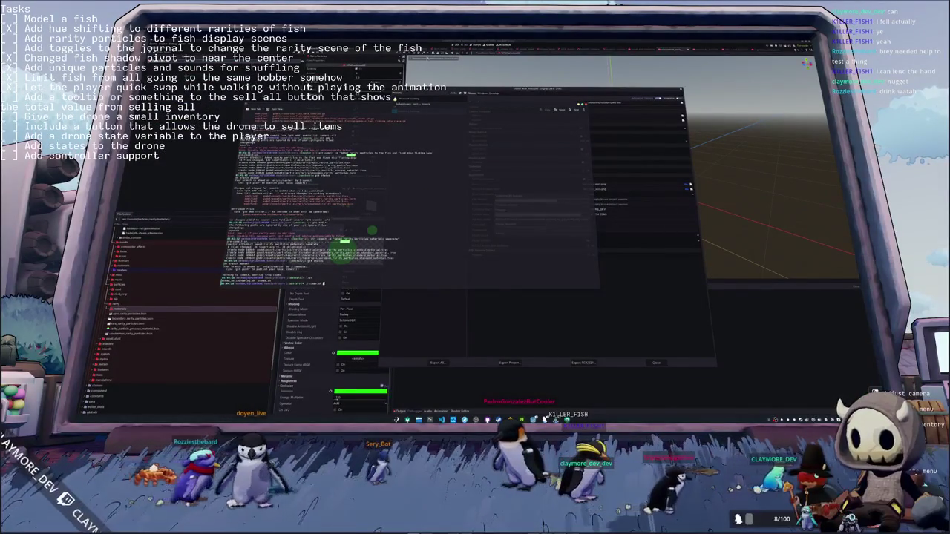
key("Return")
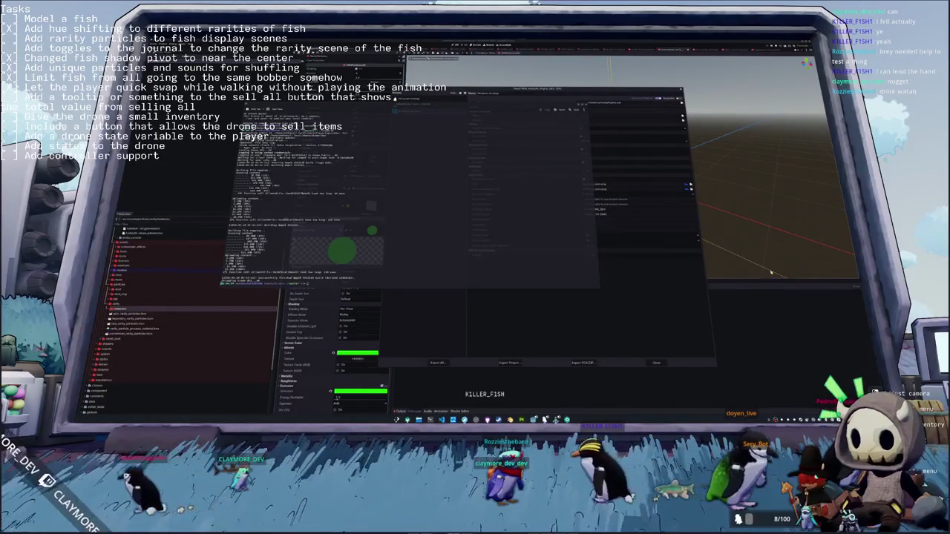
left_click(649, 362)
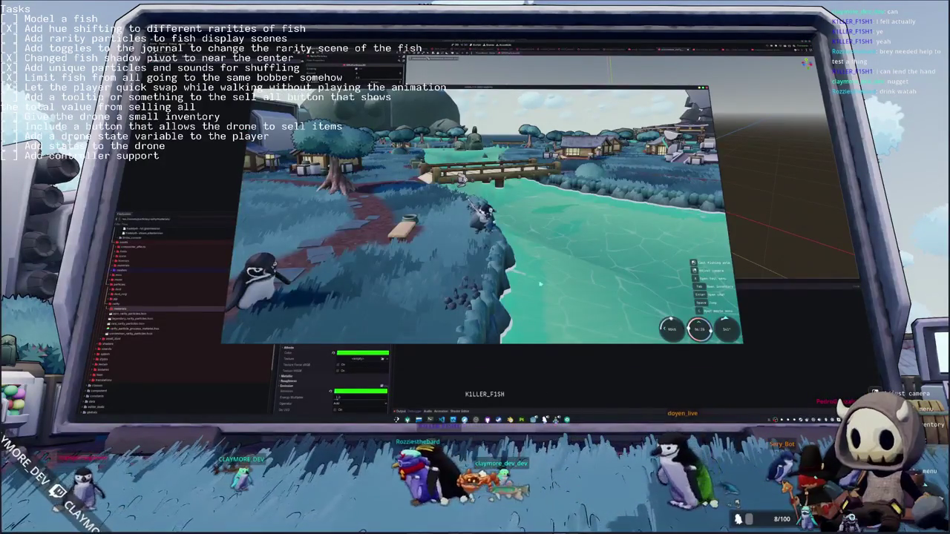
Close the running Hadalyth Zero test window
left_click(490, 218)
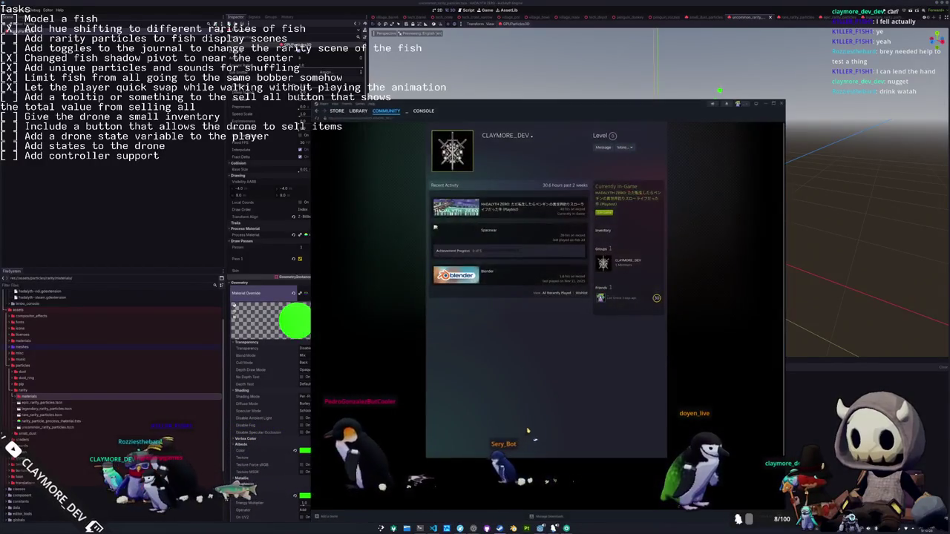
Open HADALYTH ZERO's library page and check its Betas and Installed Files in Properties
left_click(359, 110)
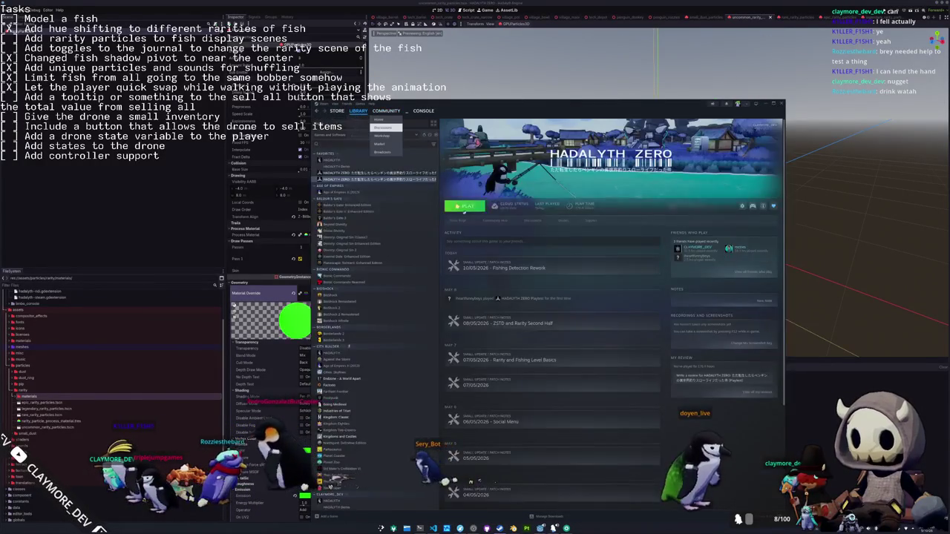
left_click(742, 207)
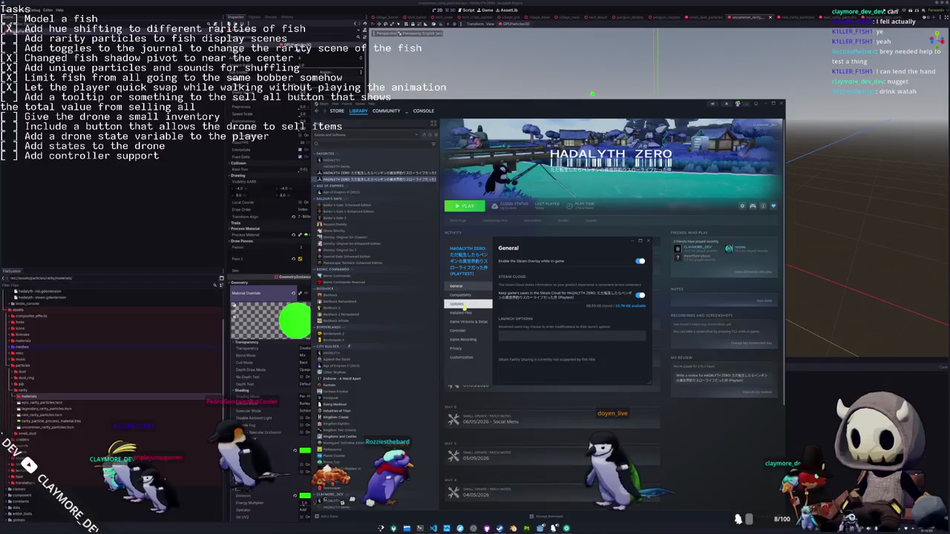
left_click(470, 323)
left_click(461, 313)
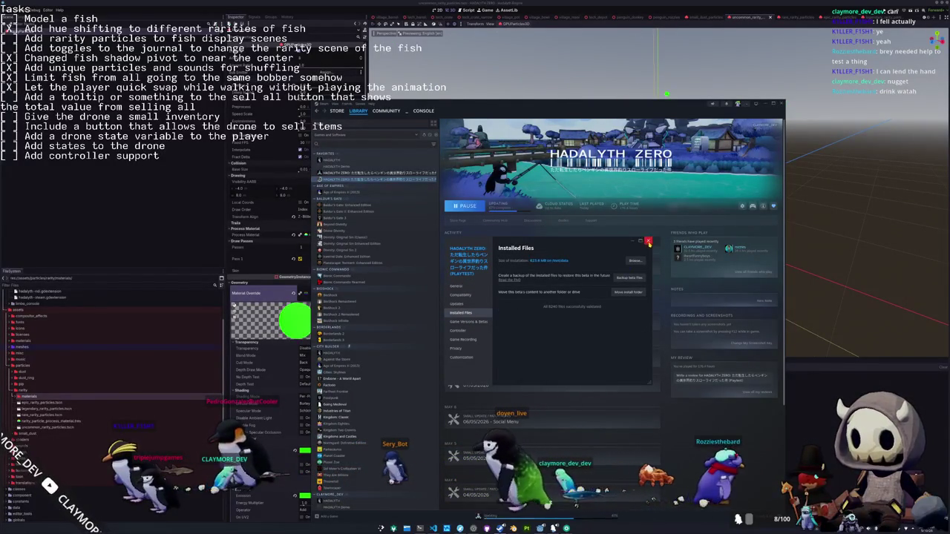
left_click(648, 242)
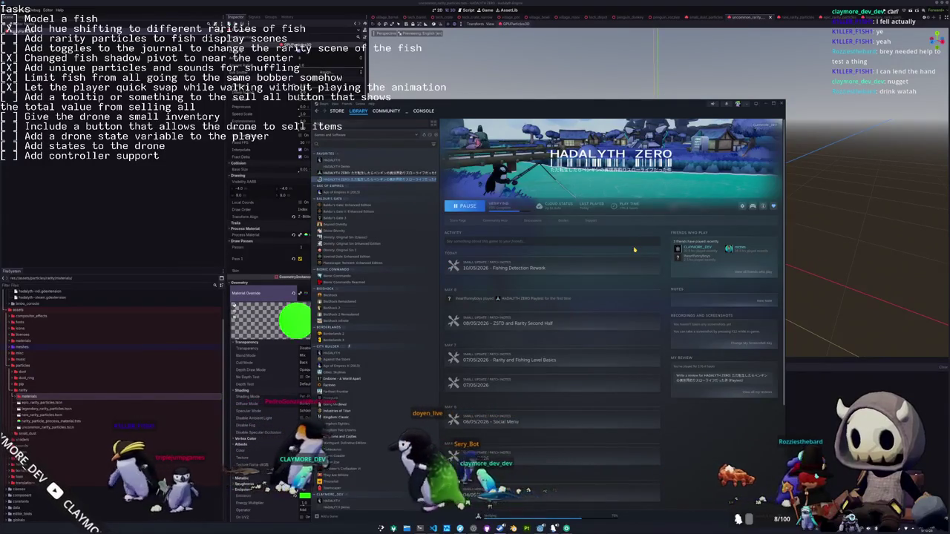
Launch HADALYTH ZERO from Steam and create a new lobby from the Multiplayer menu
left_click(468, 206)
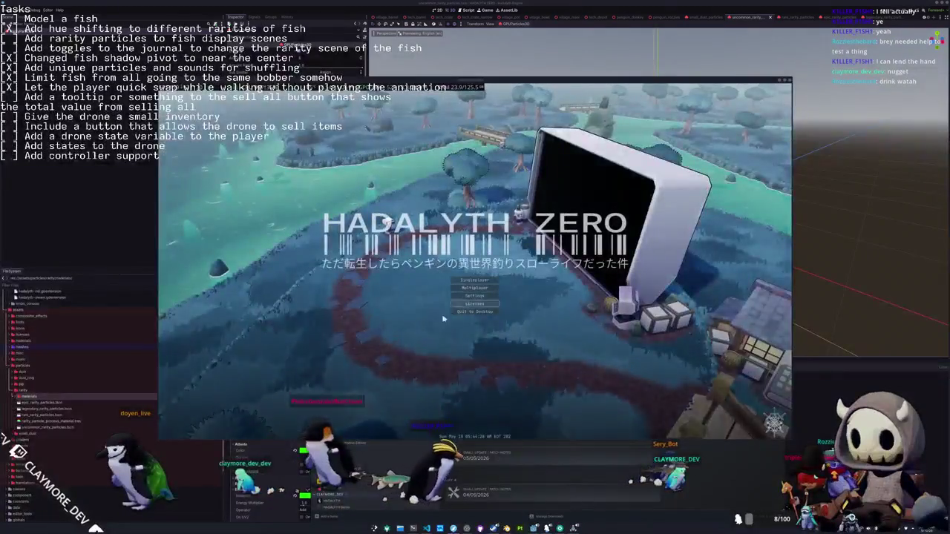
left_click(477, 288)
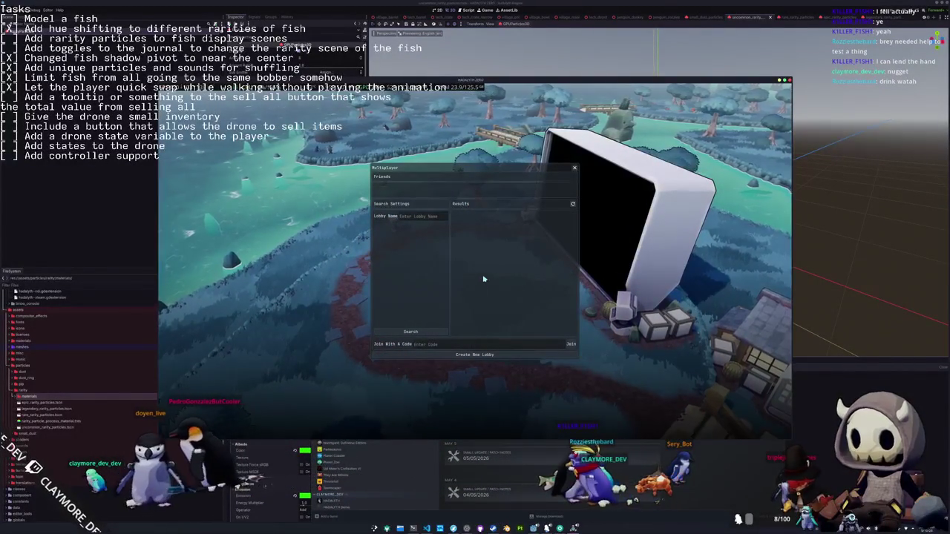
left_click(472, 355)
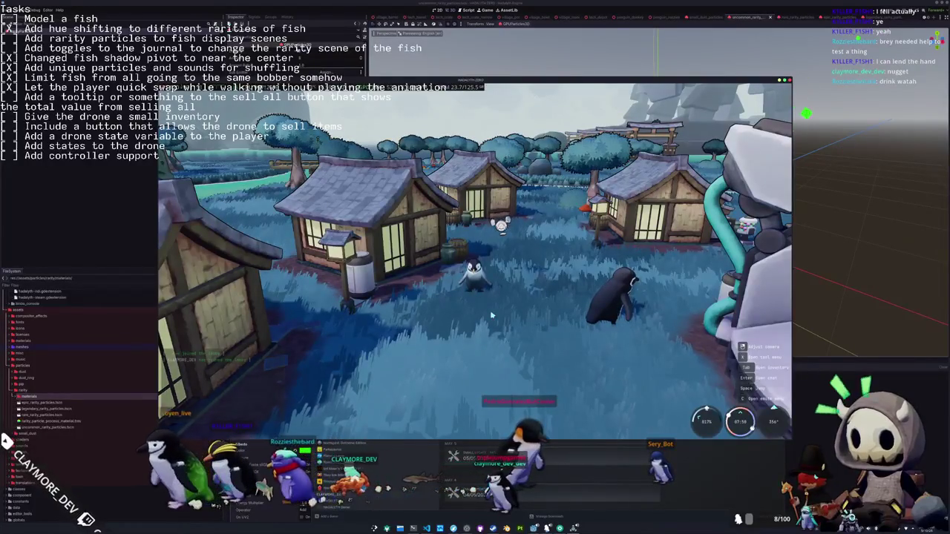
Review the Audio volume settings from the pause menu's Settings
key("Escape")
left_click(469, 260)
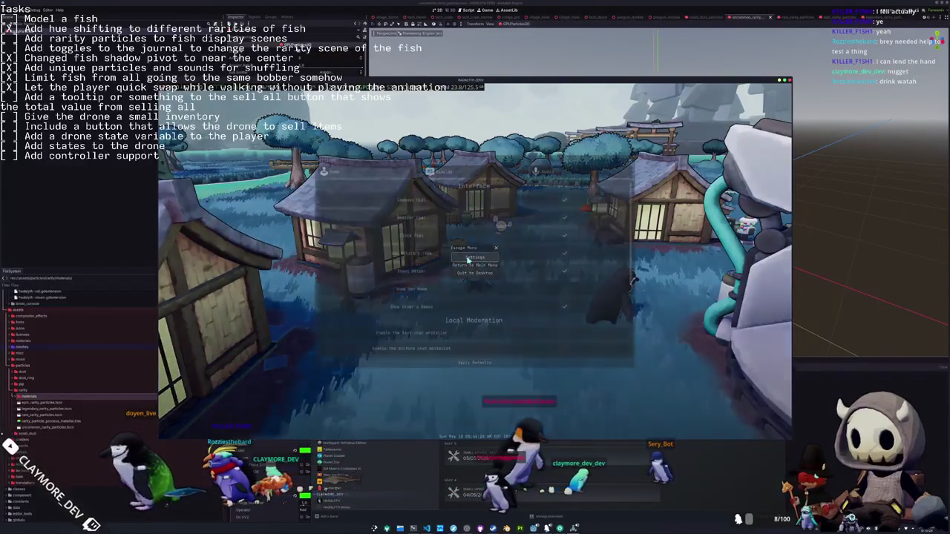
left_click(546, 171)
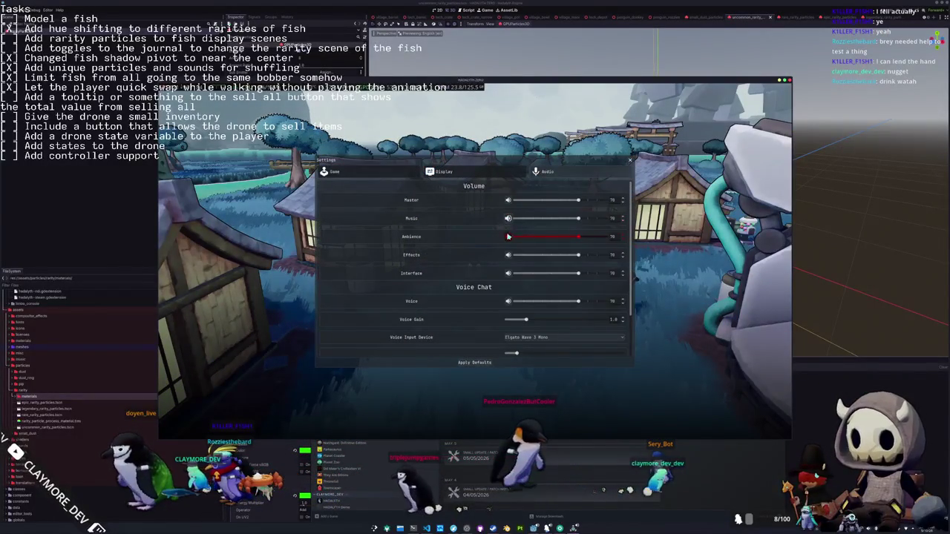
key("Escape")
Walk the penguin toward the village houses and bring up the control hints list
left_click(469, 308)
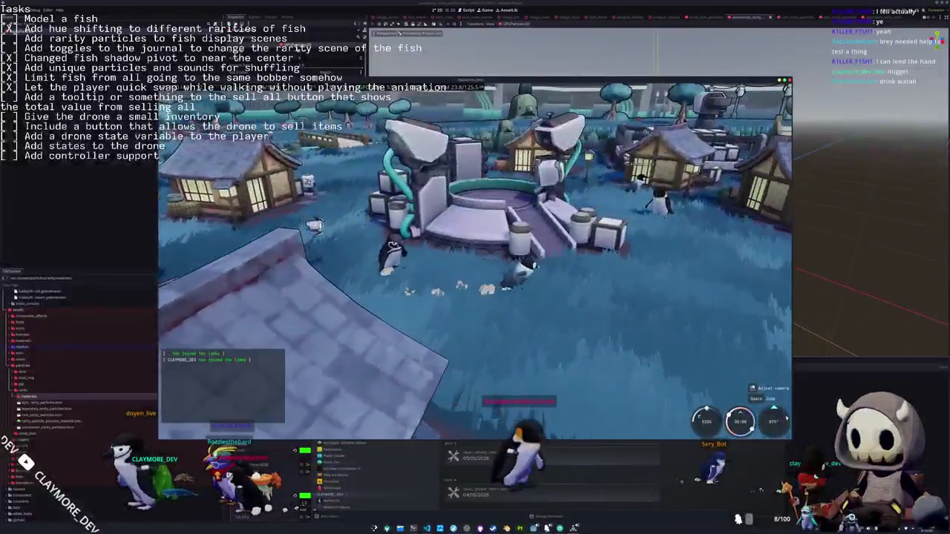
key("w")
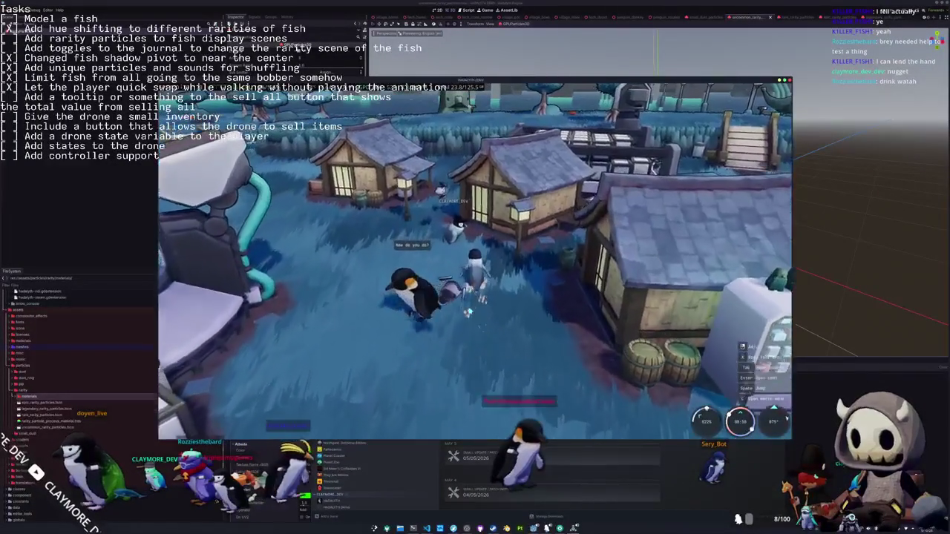
key("Escape")
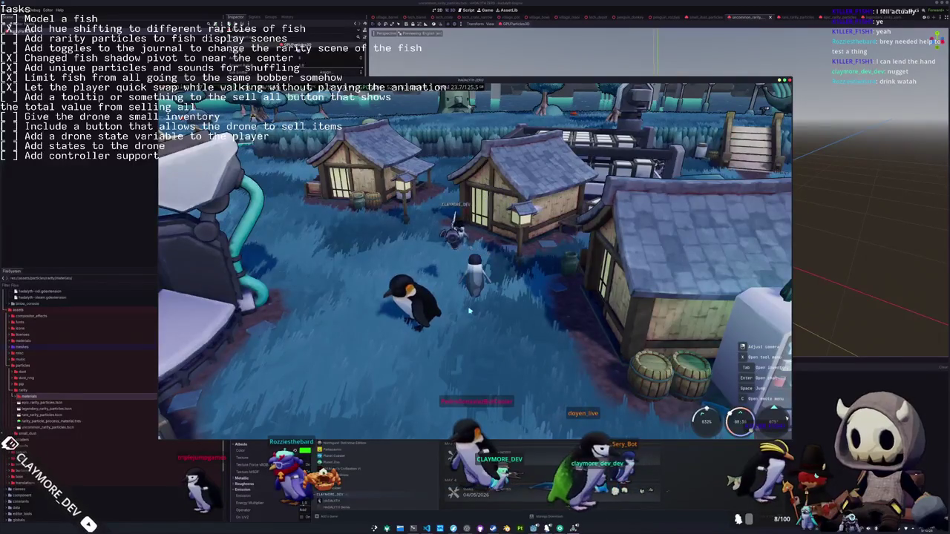
Turn the camera, run the penguin across the village to the pond, and cast the line
left_click_drag(469, 312, 296, 311)
key("w")
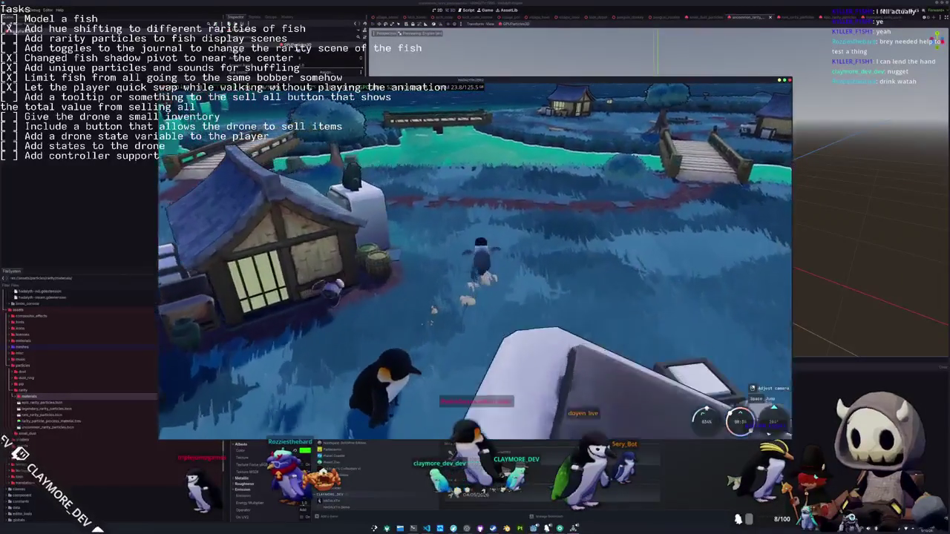
key("w")
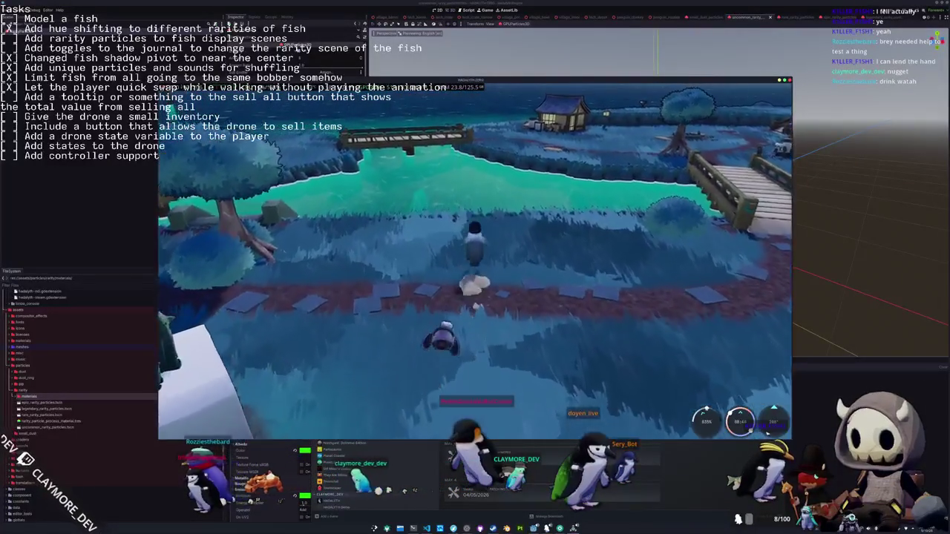
key("w")
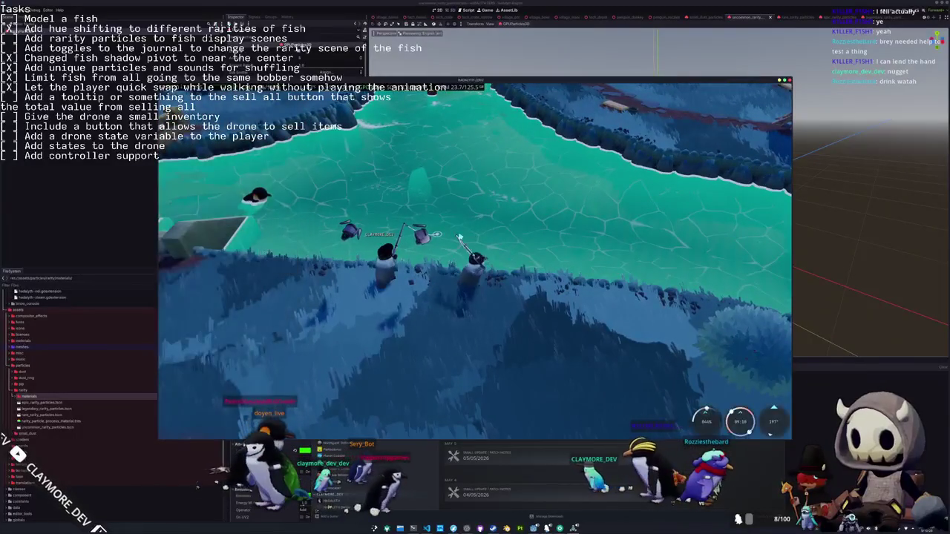
left_click(493, 232)
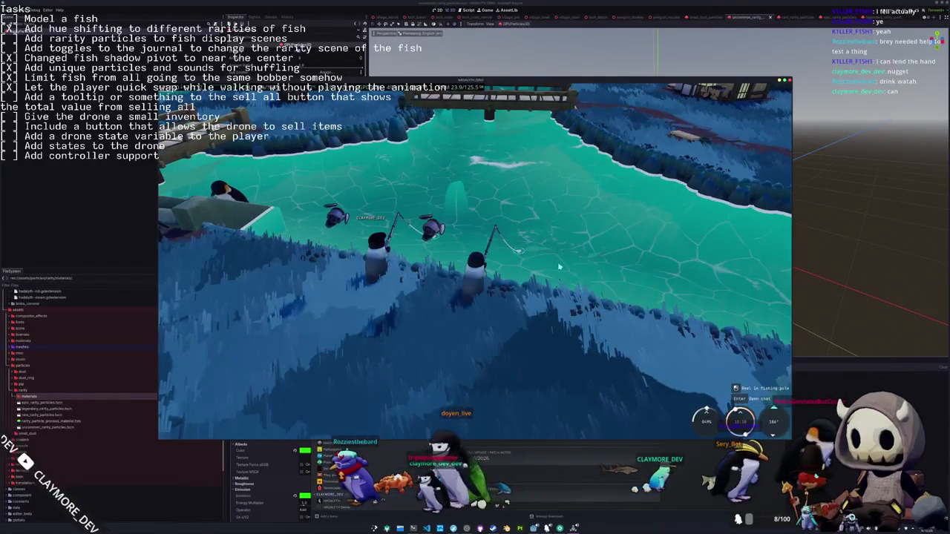
Reel in and enter the Up, Up, Right, Right arrow sequence to land a Yellow Tang
left_click(519, 253)
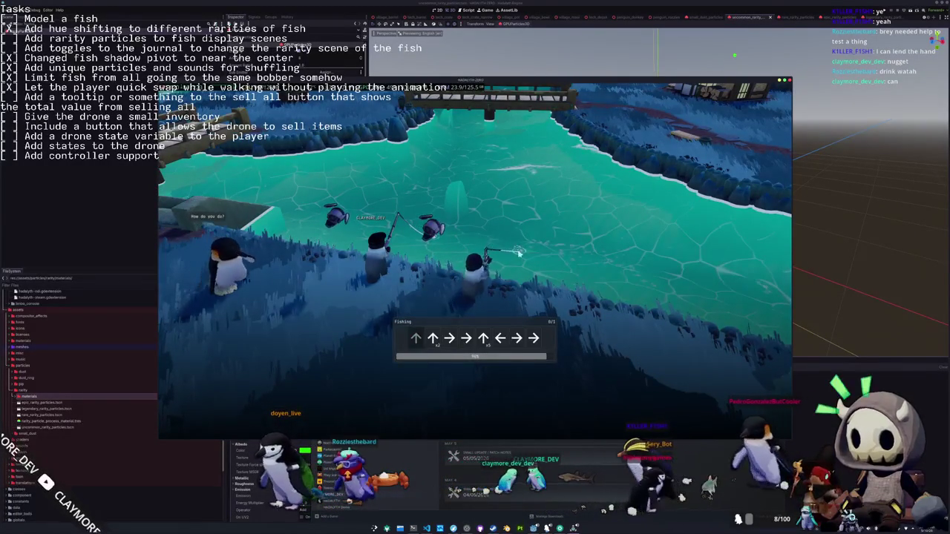
key("Up")
key("Up")
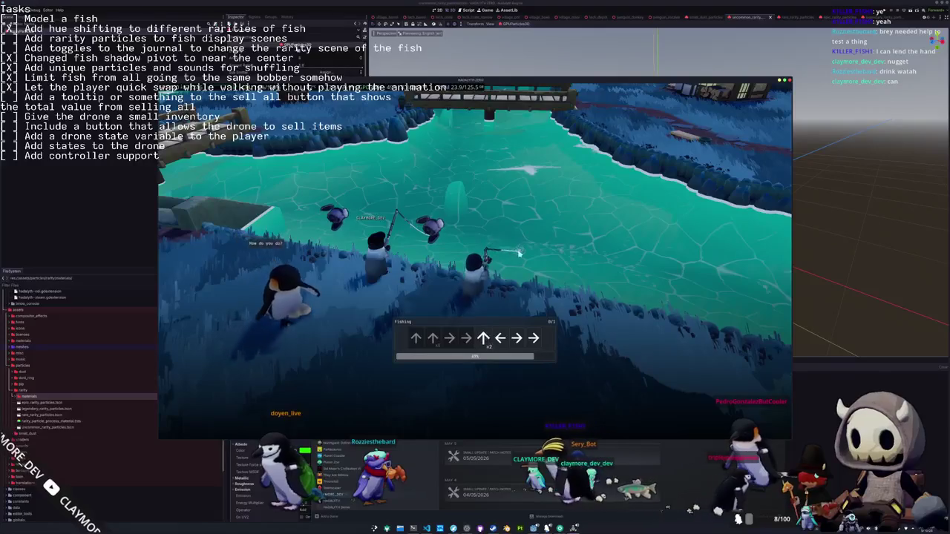
key("Up")
key("Right")
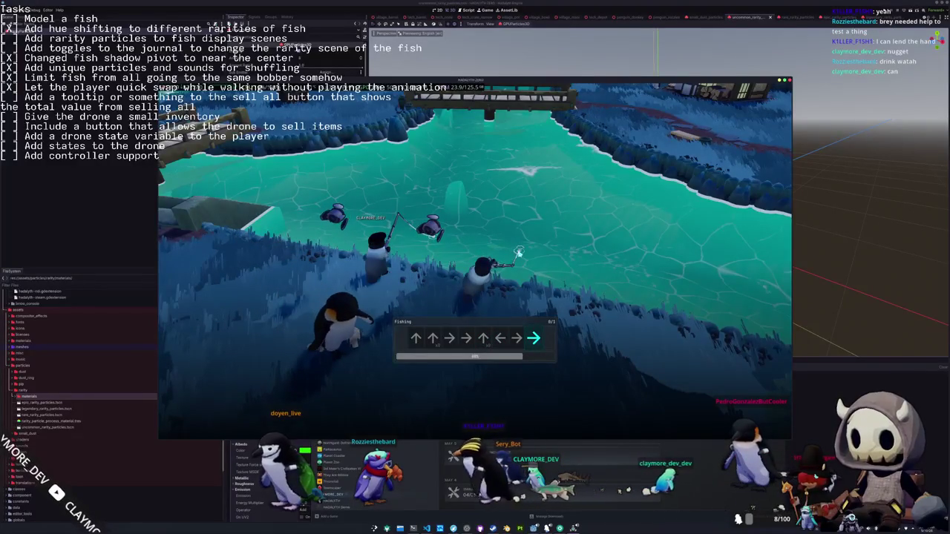
key("Right")
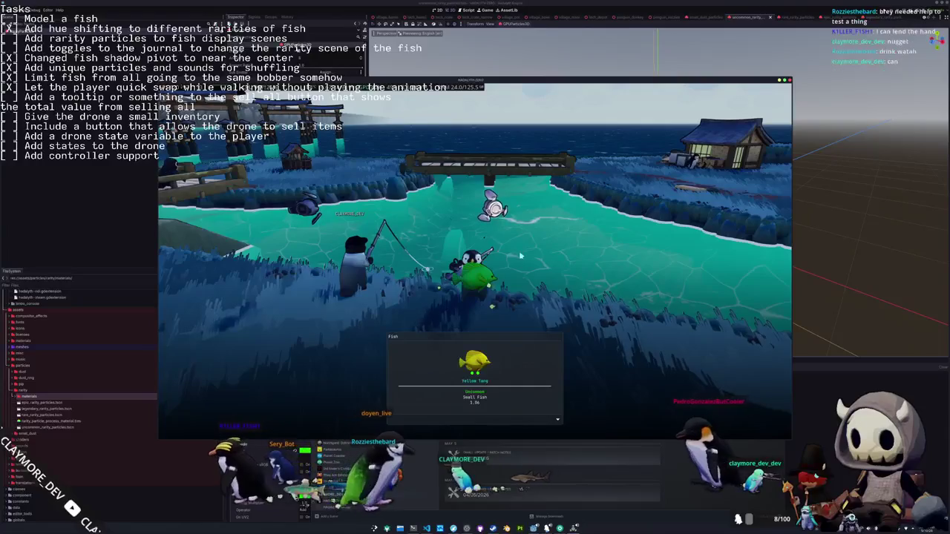
Close the catch panel and set the Yellow Tang to Display from the inventory
left_click(521, 258)
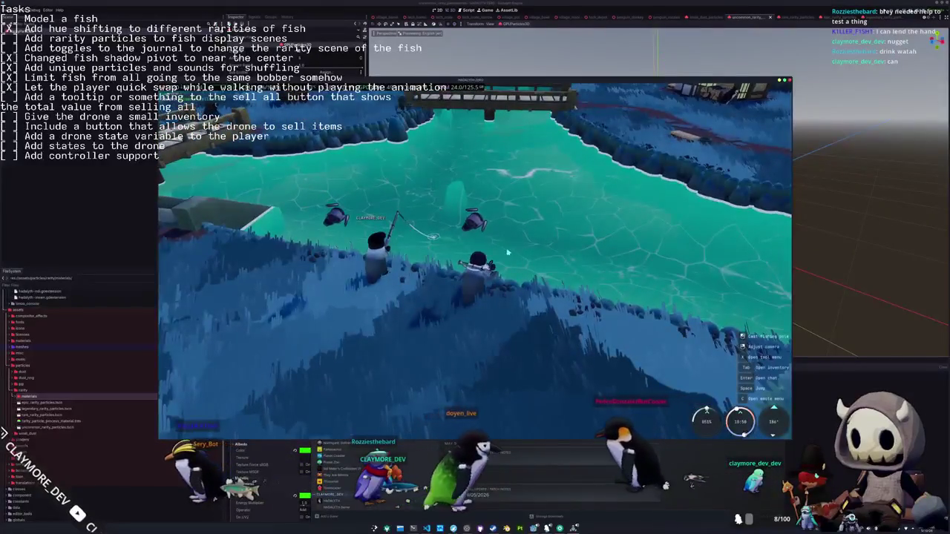
key("Tab")
right_click(544, 136)
left_click(543, 139)
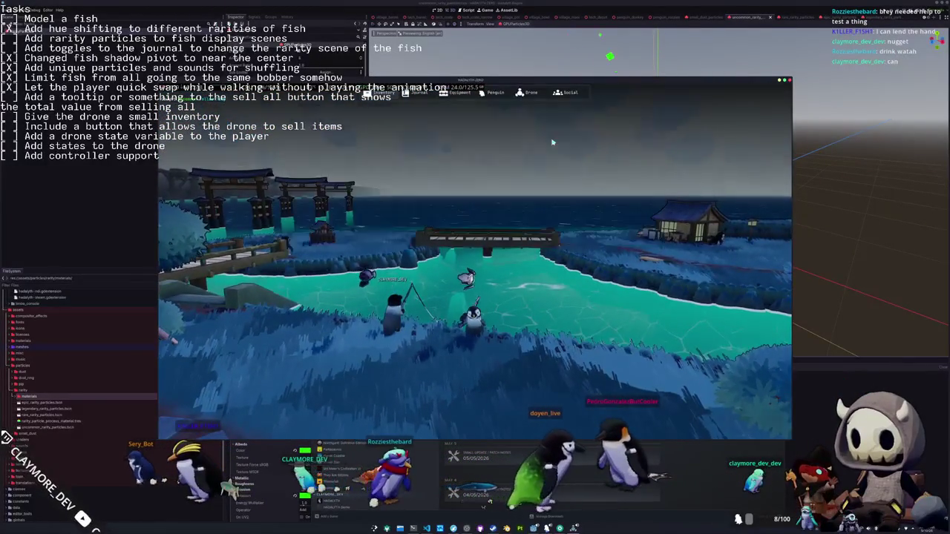
Walk the penguin back down to the shoreline facing the water
key("w")
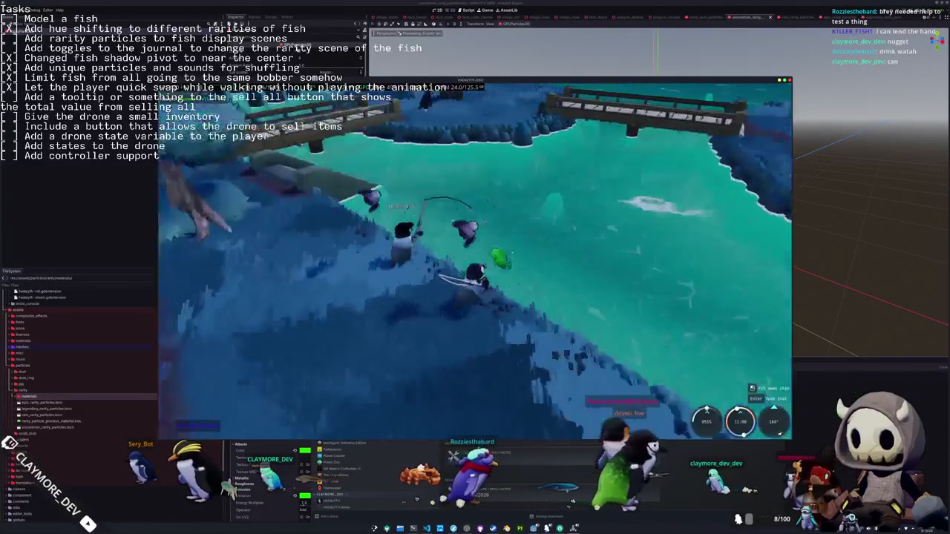
key("w")
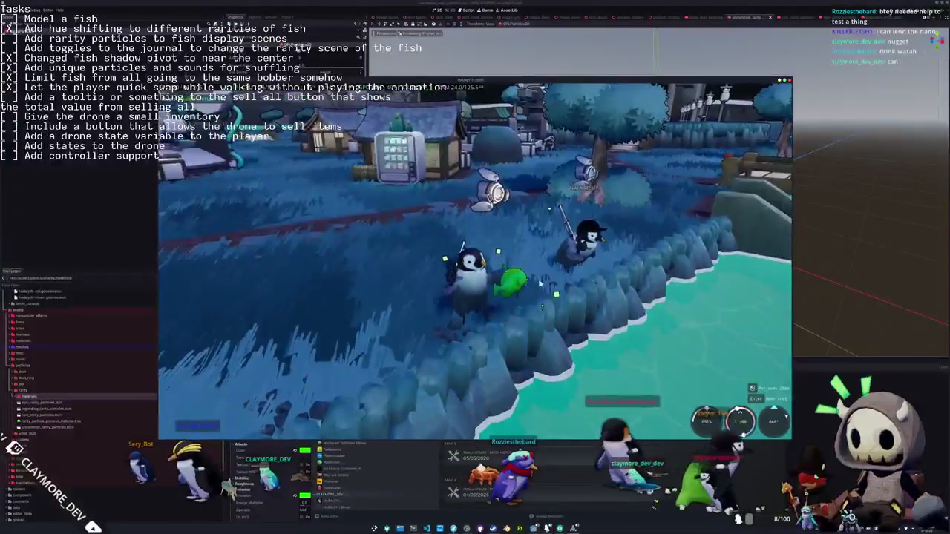
key("w")
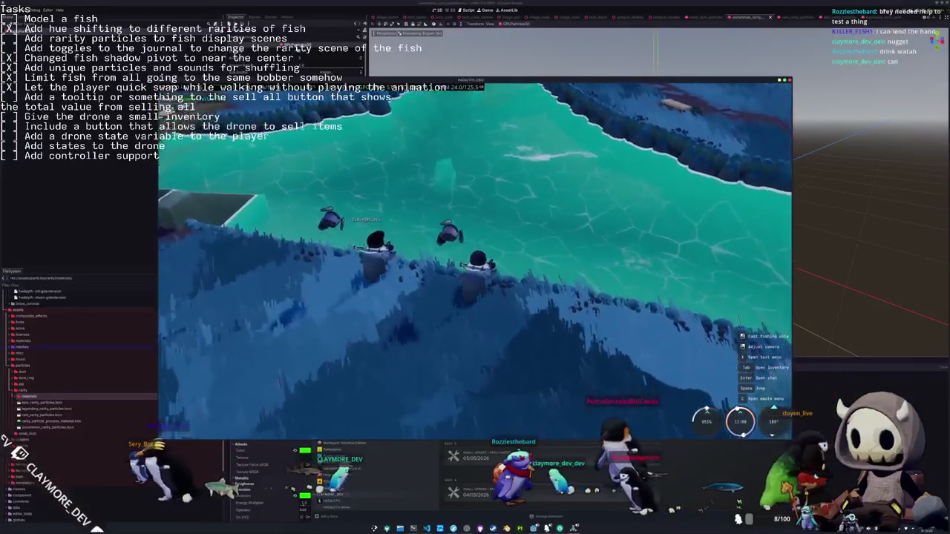
Cast the fishing line toward the water from the shoreline
left_click(489, 211)
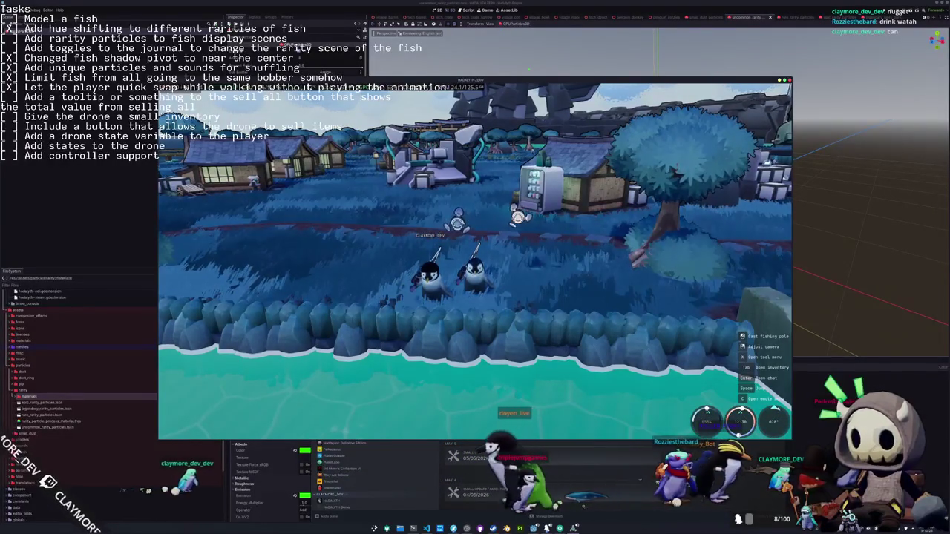
Walk down the stone steps below the dock and cast the line
key("w")
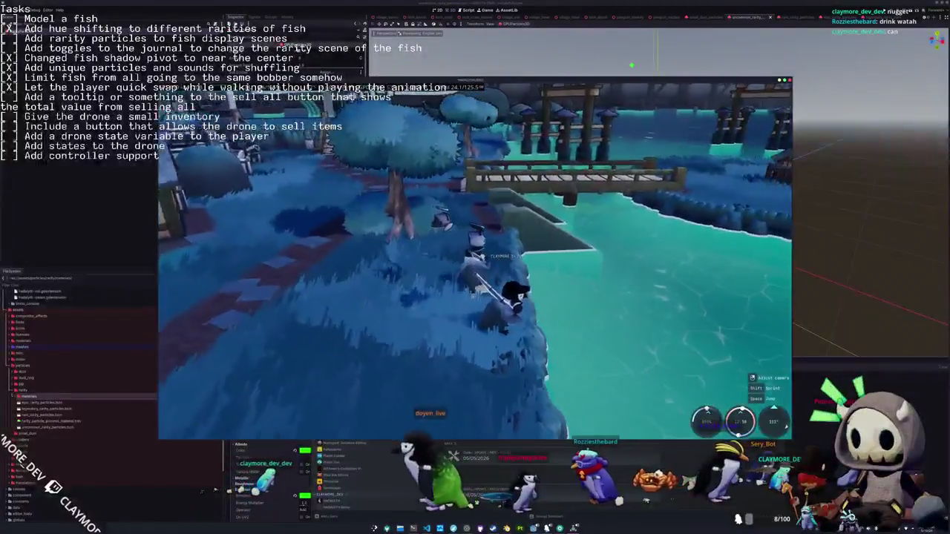
key("w")
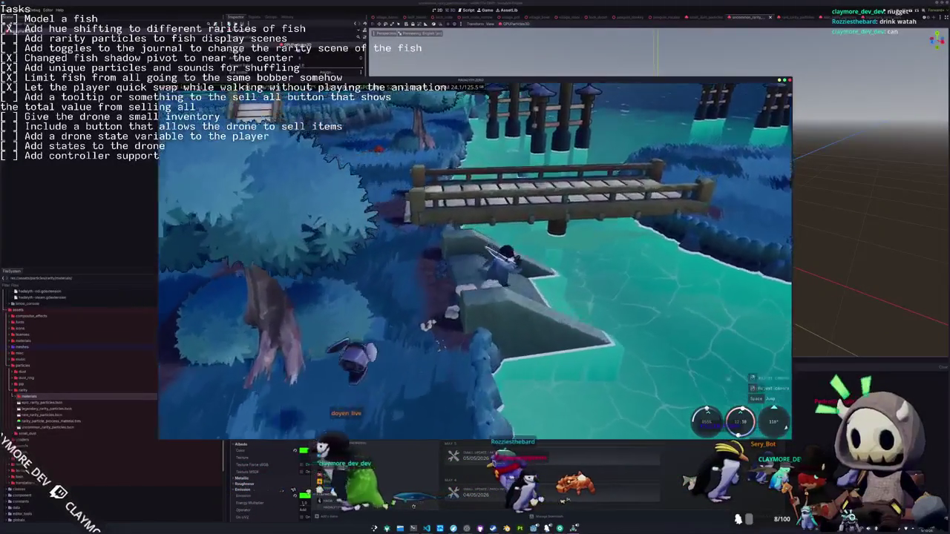
key("w")
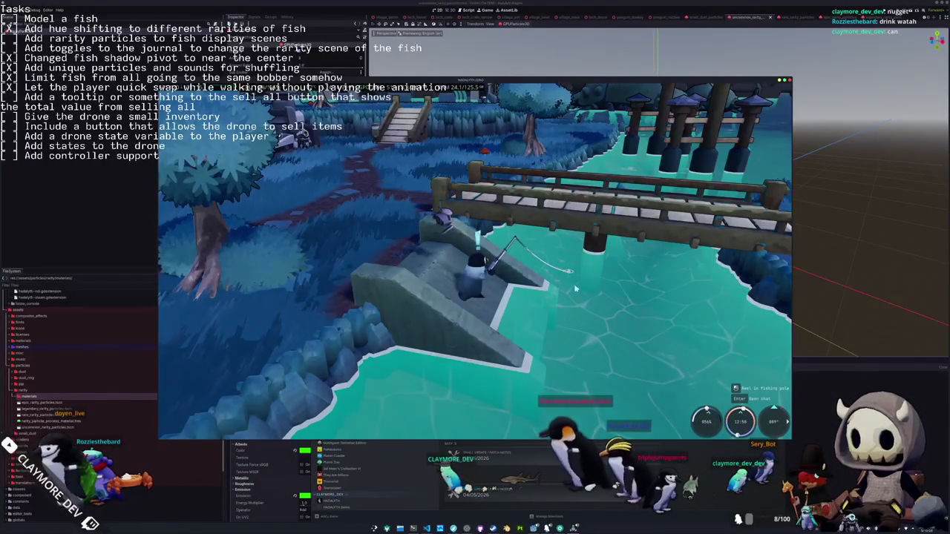
left_click(575, 289)
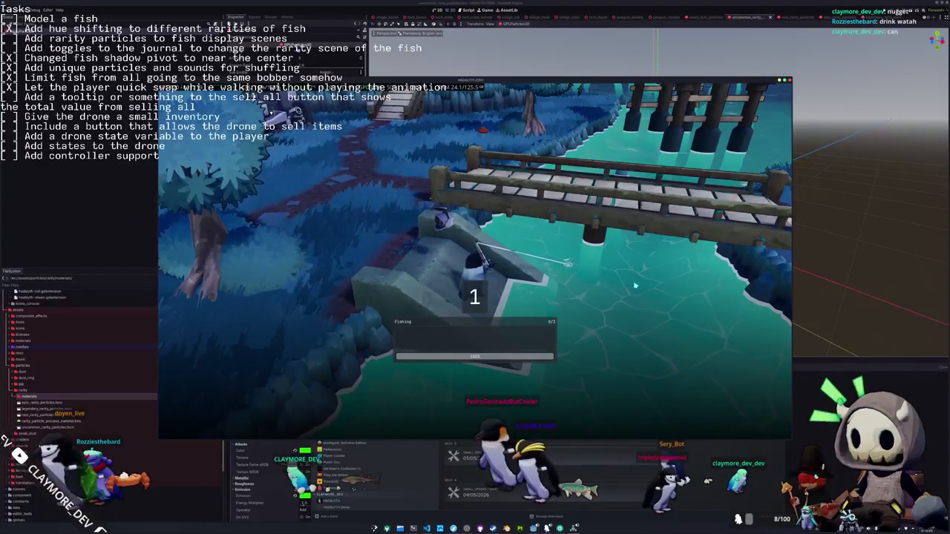
Complete the first arrow-key round of the fishing minigame
key("Down")
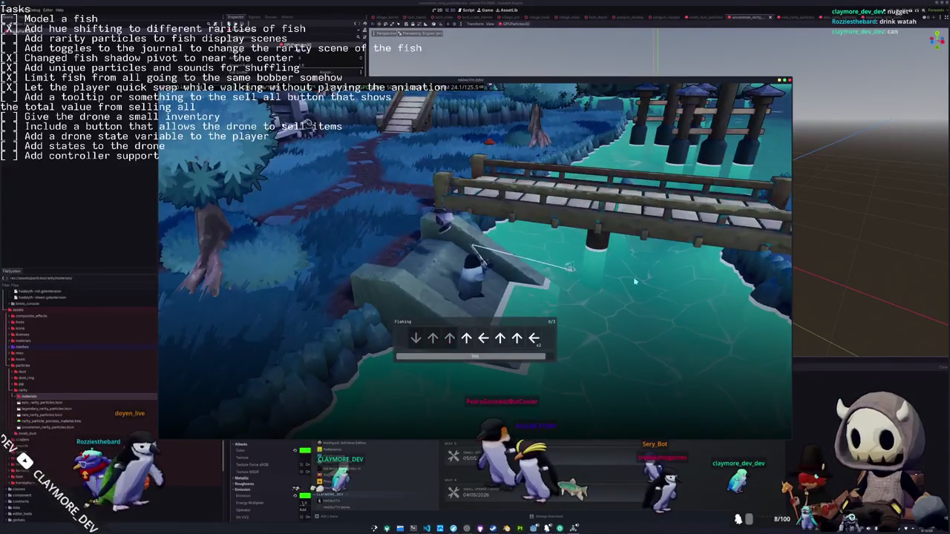
key("Up")
key("Up")
key("Up")
key("Left")
key("Up")
key("Up")
key("Left")
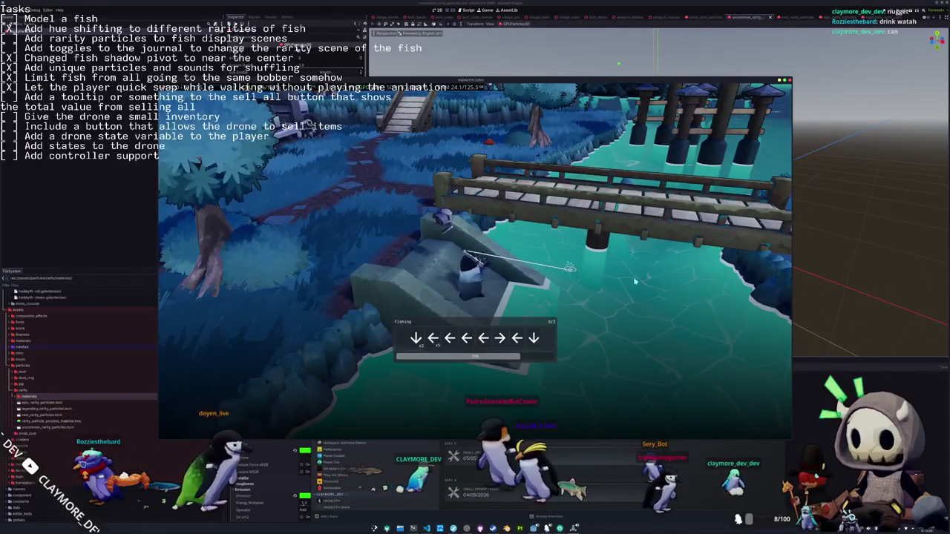
key("Down")
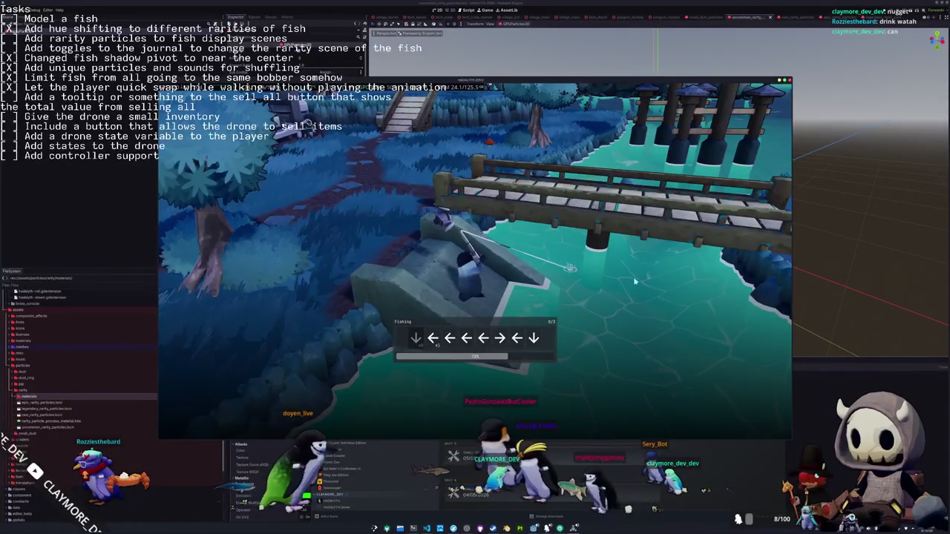
key("Left")
key("Left")
key("Left")
key("Right")
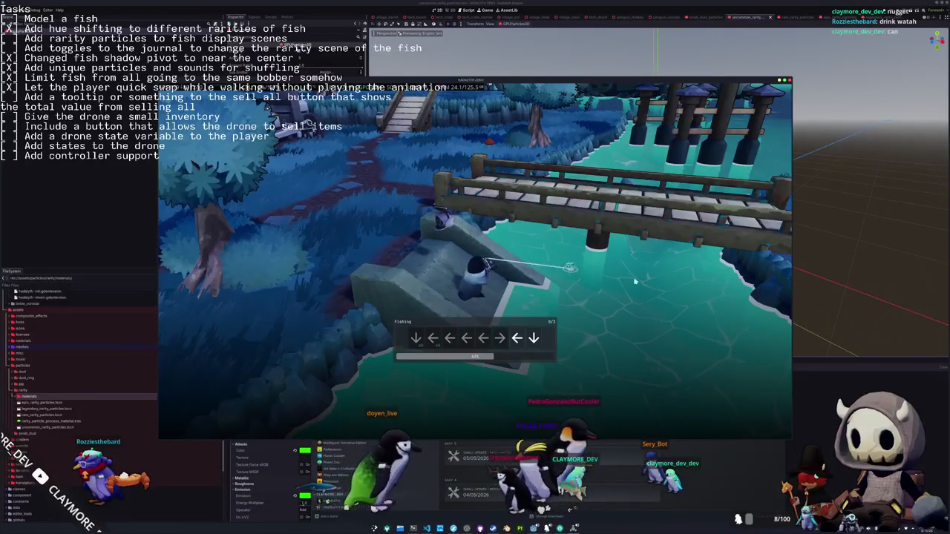
key("Left")
key("Down")
Finish the remaining arrow rounds to land the Basking Shark, then switch to OBS
key("Up")
key("Left")
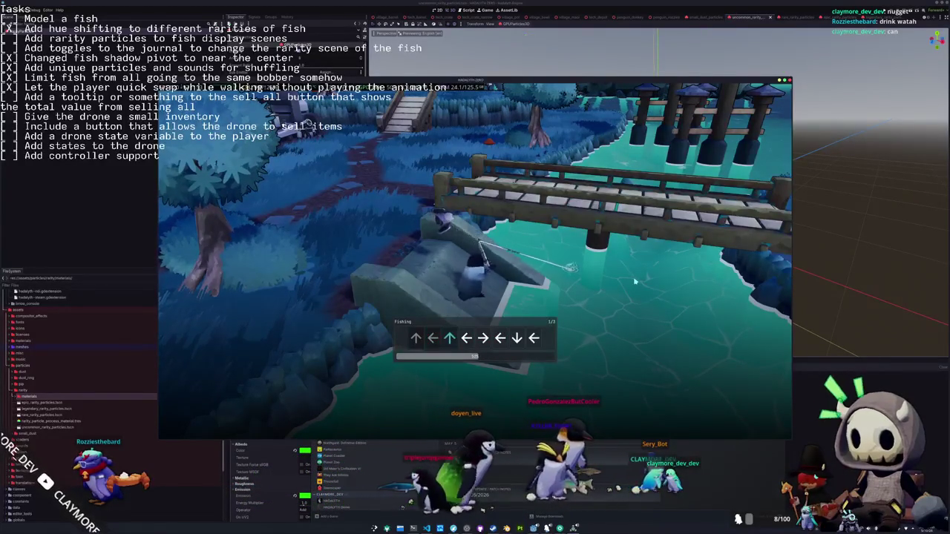
key("Left")
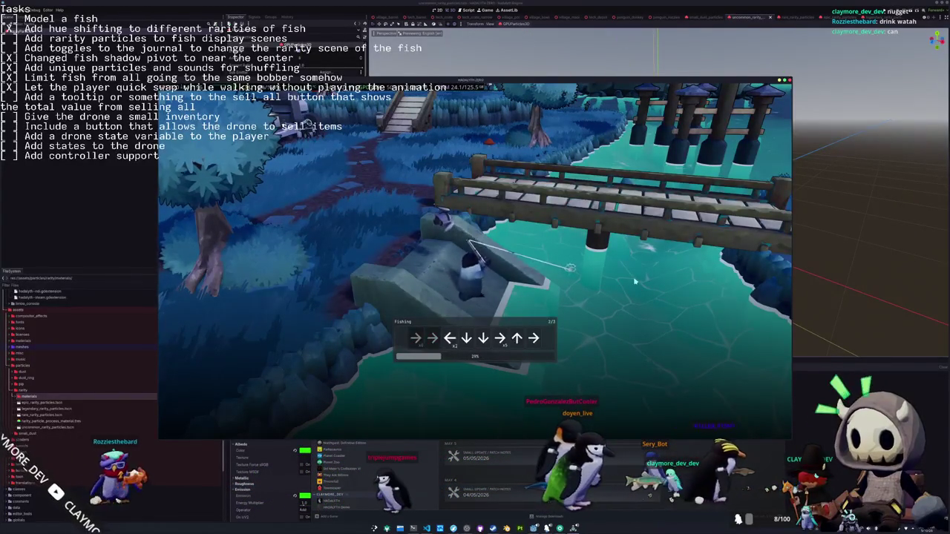
key("Left")
key("Down")
key("Down")
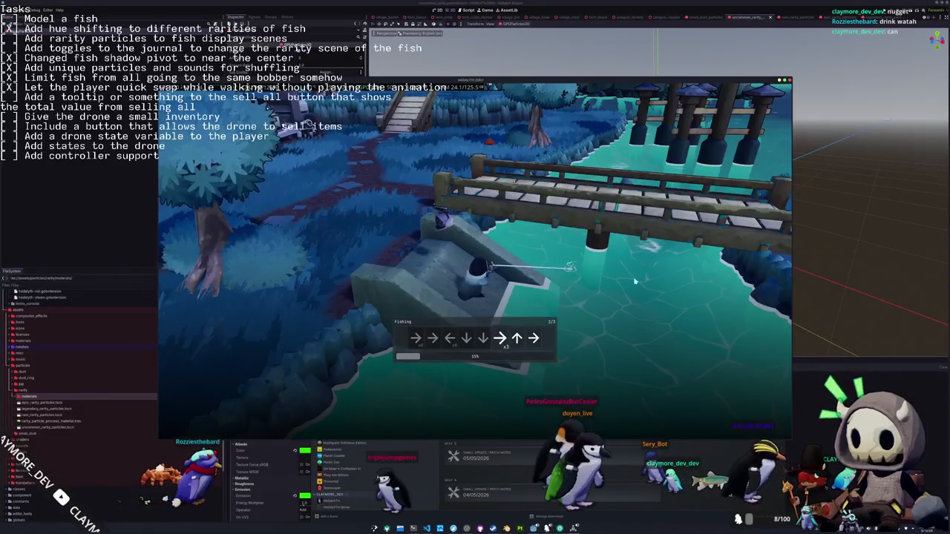
key("Right")
key("Up")
key("Right")
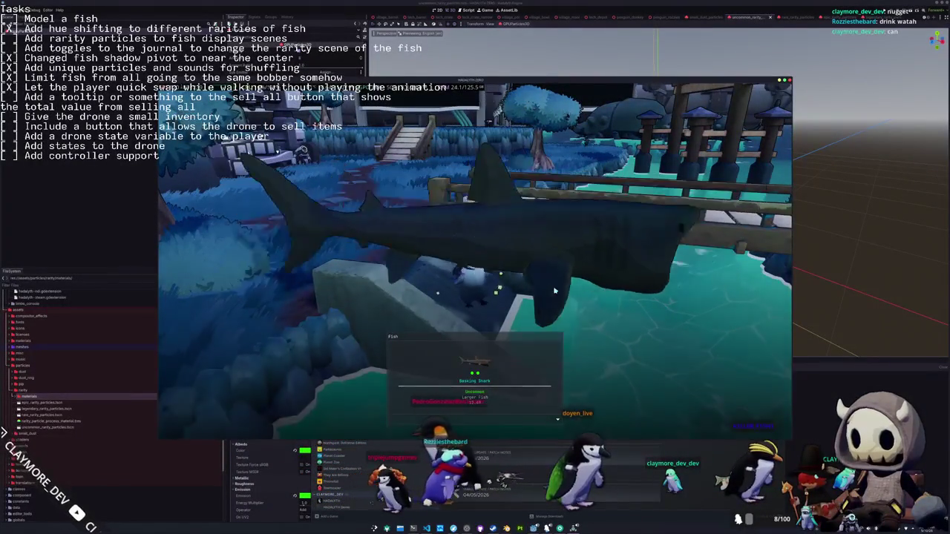
key("s")
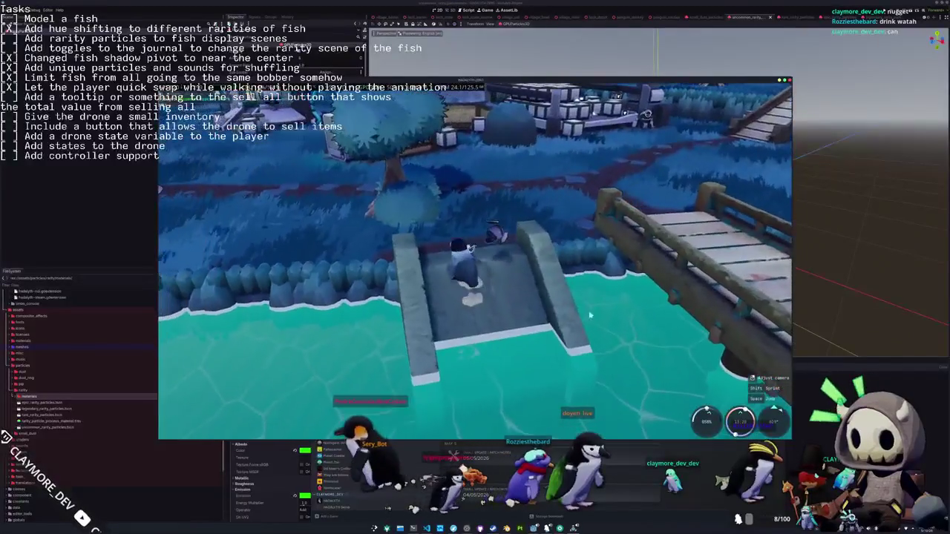
key("alt+Tab")
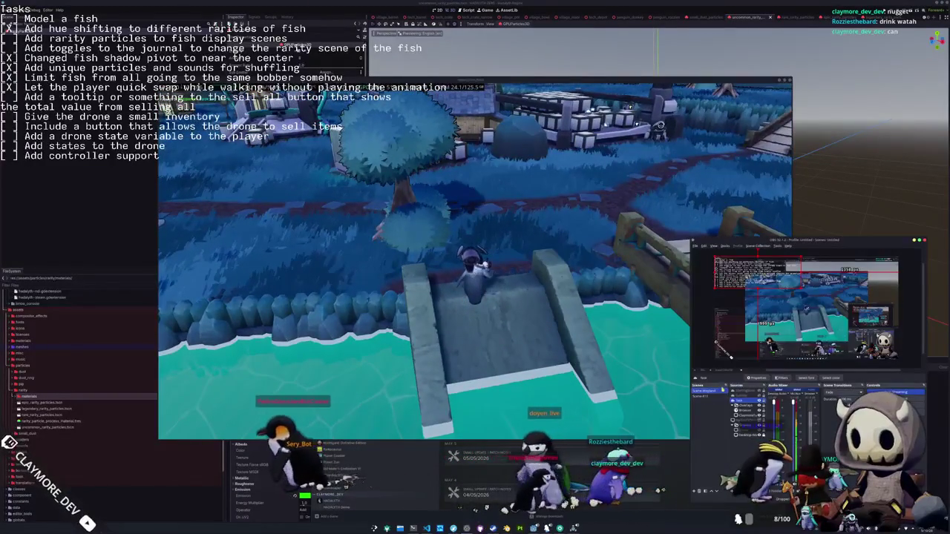
In the Todo text source properties, add a new line starting 'Re' under 'Model a fish'
double_click(742, 273)
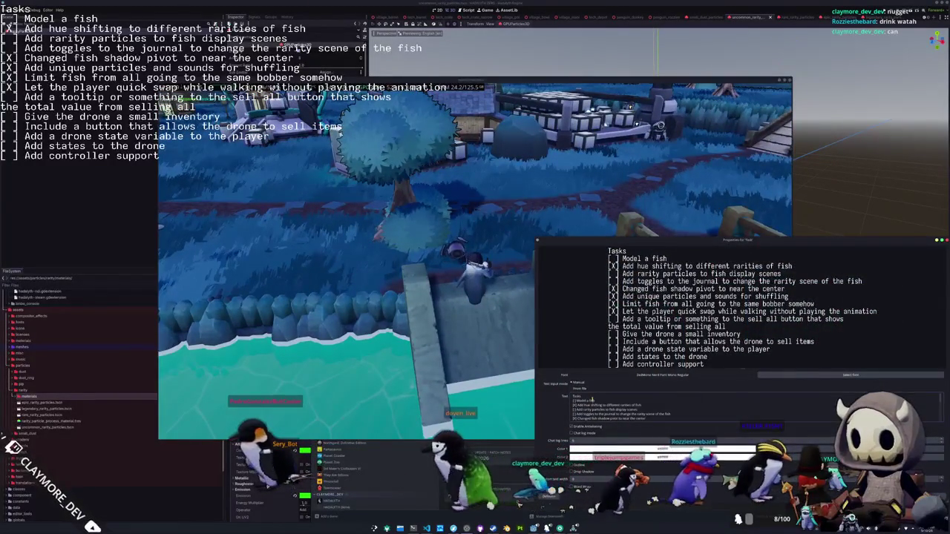
key("Return")
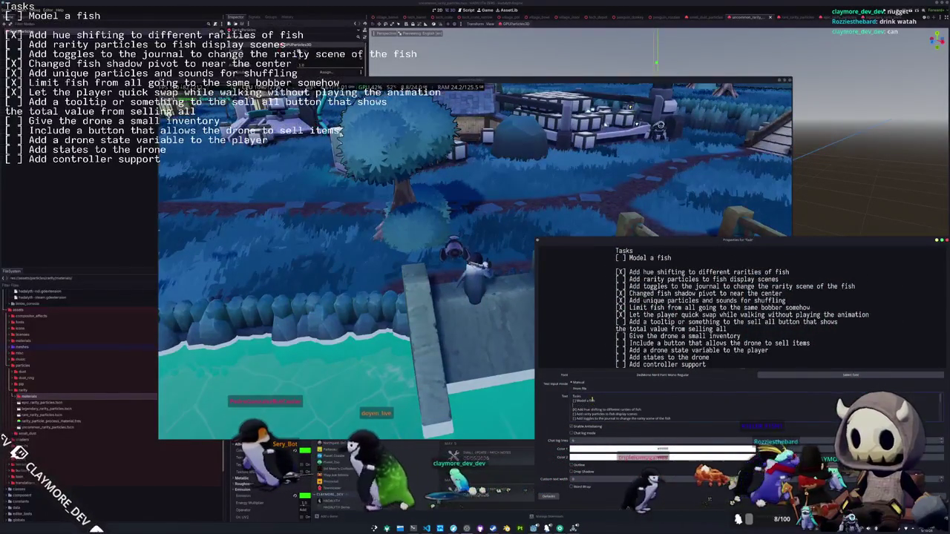
type("Reth")
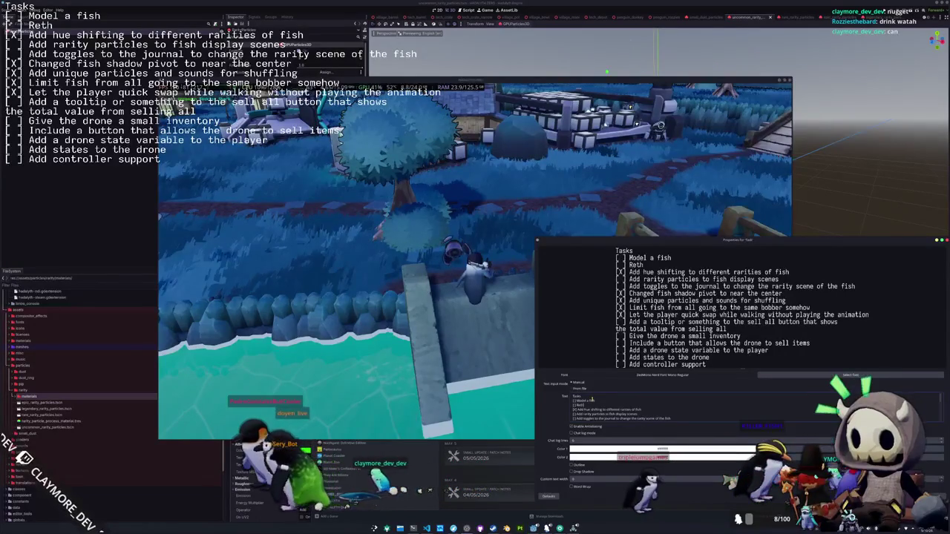